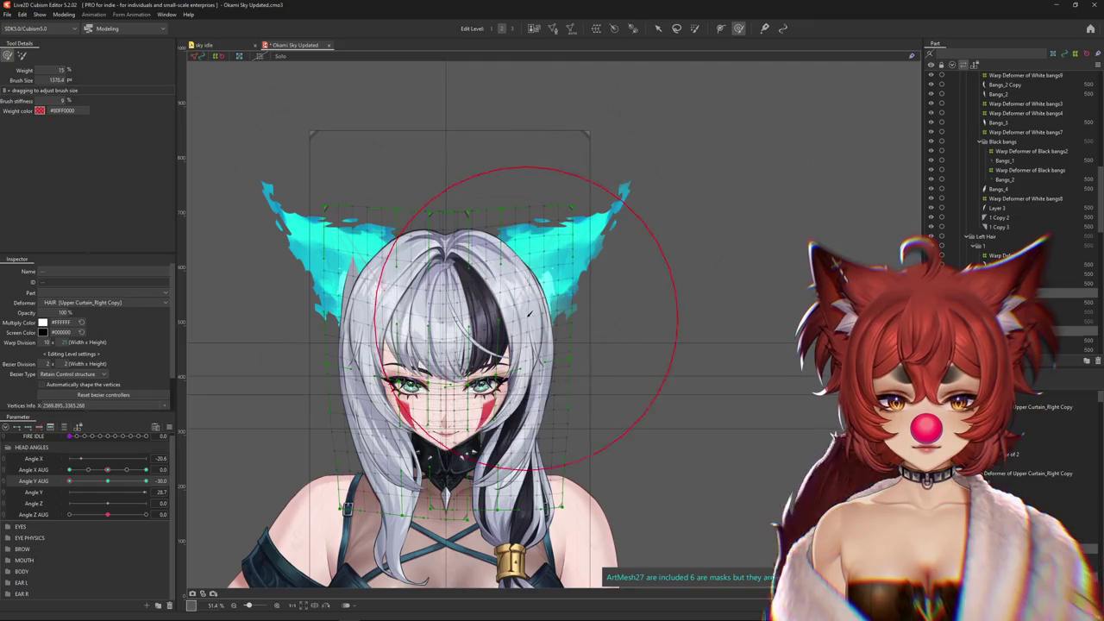
Select the upper hair's warp deformer, solo it, and enlarge the deform brush to cover the hair
click(1027, 256)
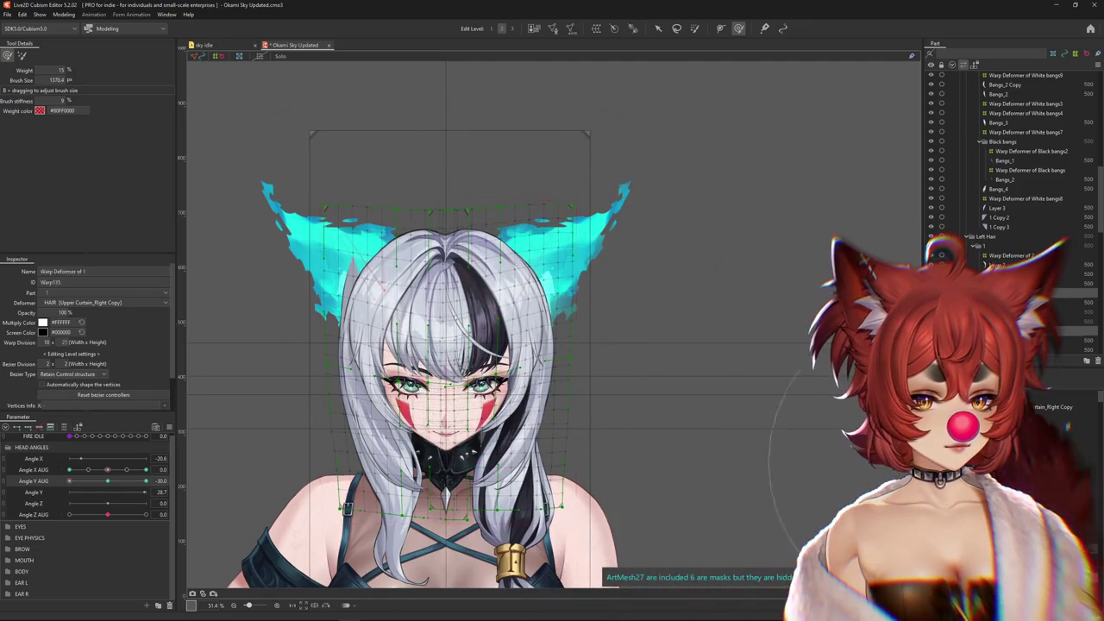
click(974, 245)
click(288, 57)
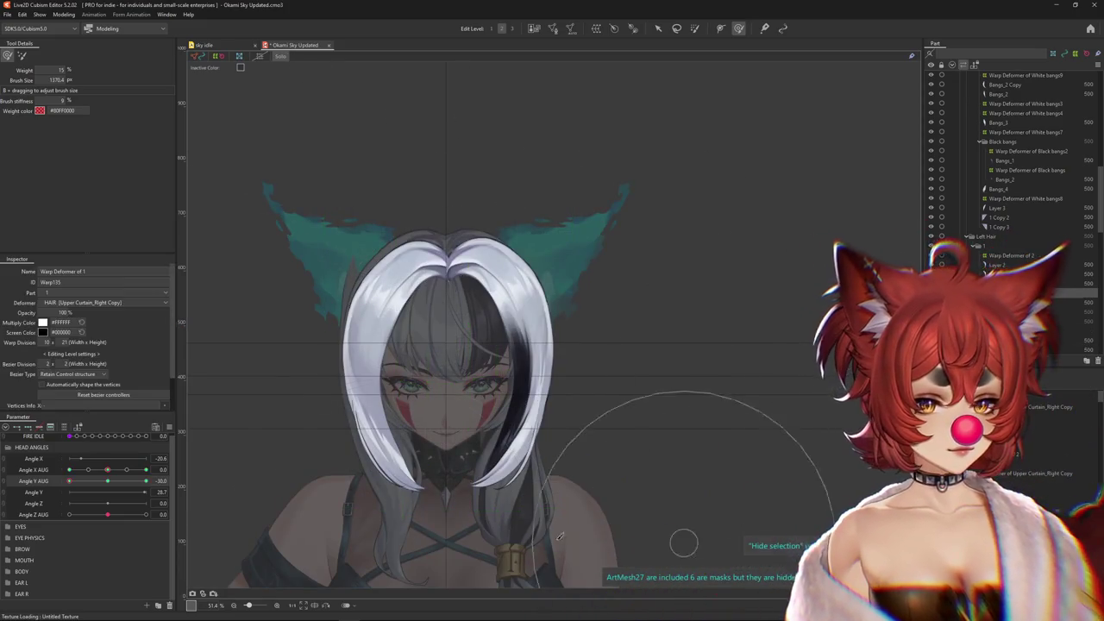
drag(191, 508, 362, 470)
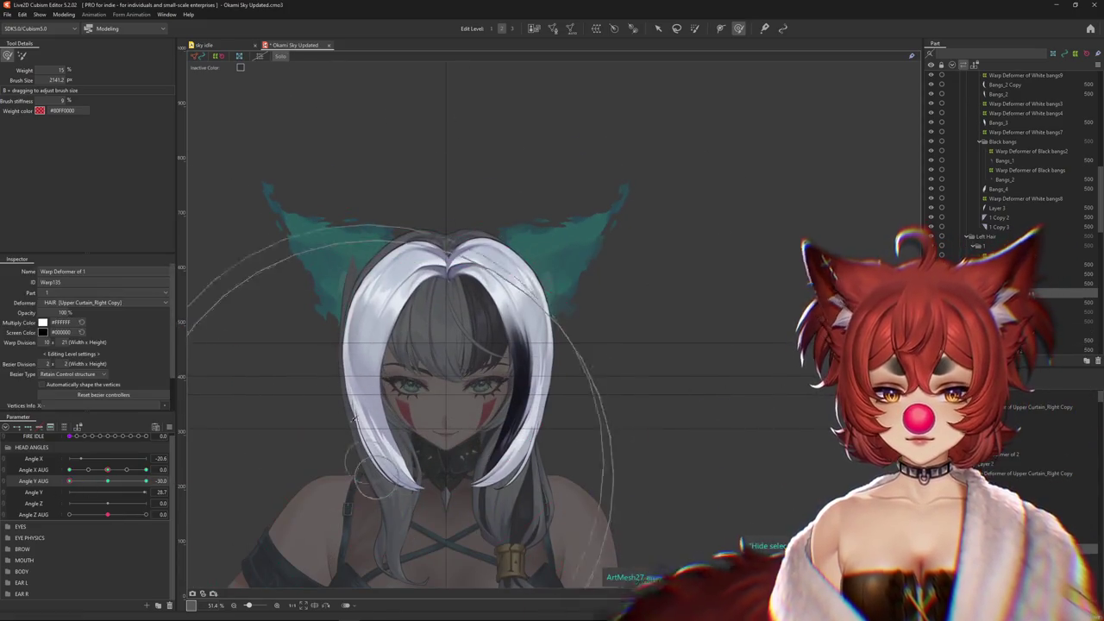
Turn off Solo, level Angle Y AUG to 0, then tilt the head back down to edit
click(280, 57)
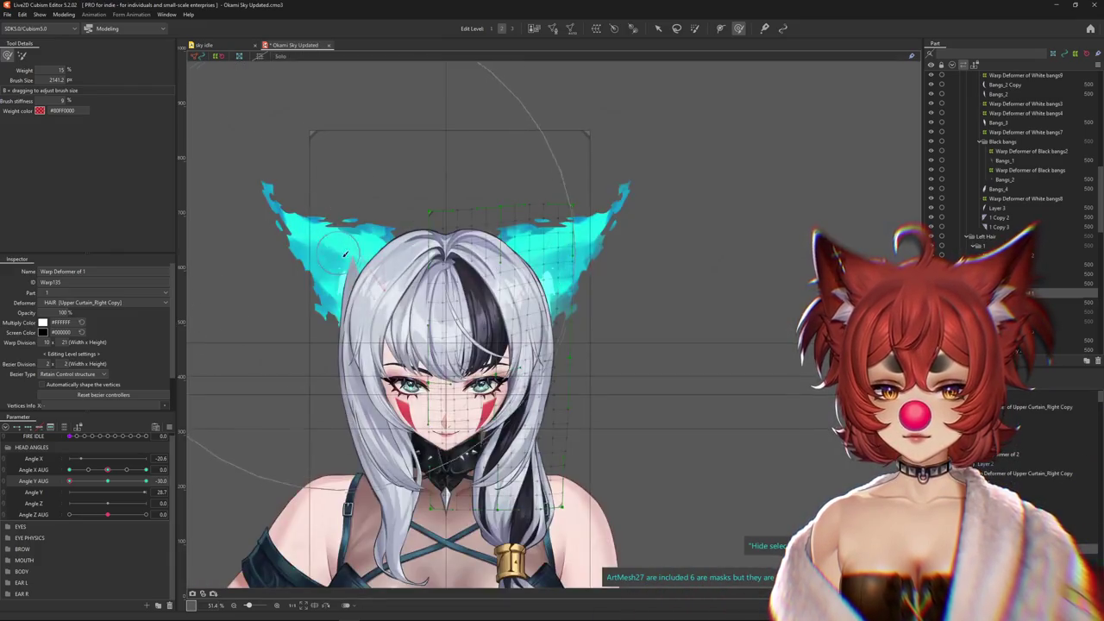
drag(402, 249, 366, 483)
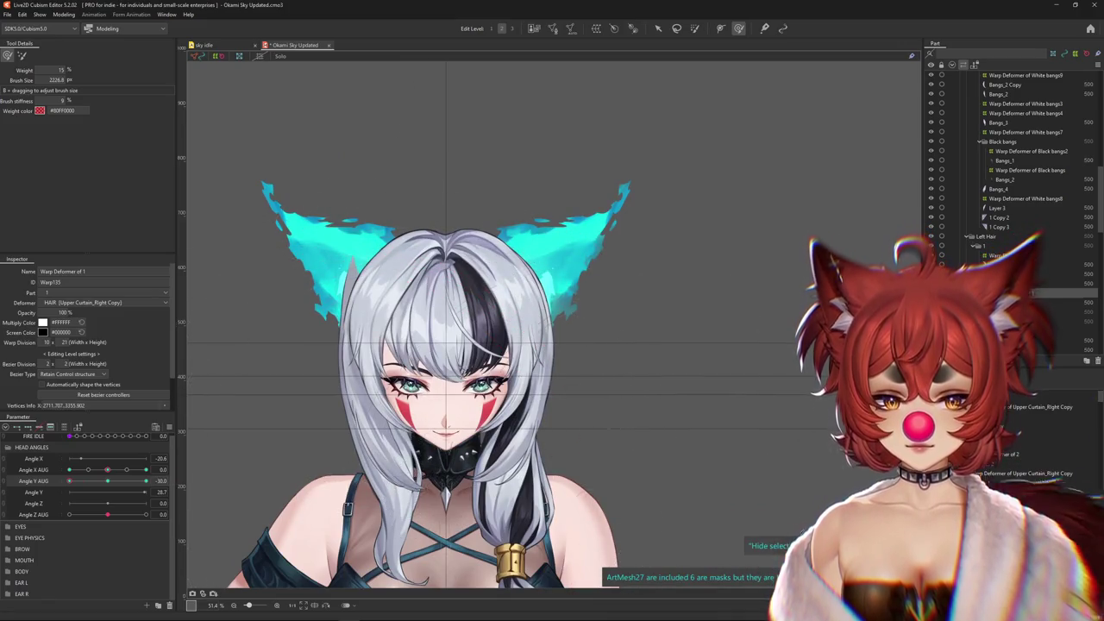
mouse_move(69, 481)
mouse_down()
mouse_move(108, 484)
mouse_move(69, 480)
mouse_up()
click(447, 269)
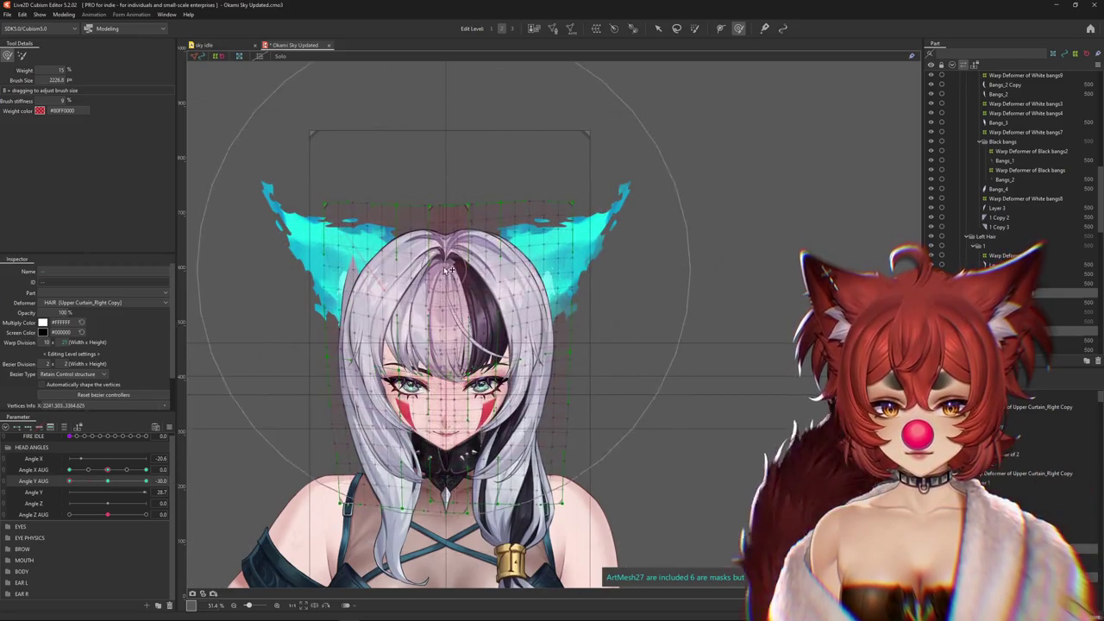
Shrink the deform brush, hide the deformer grid, and preview the hair at the downward tilt
drag(447, 270, 349, 278)
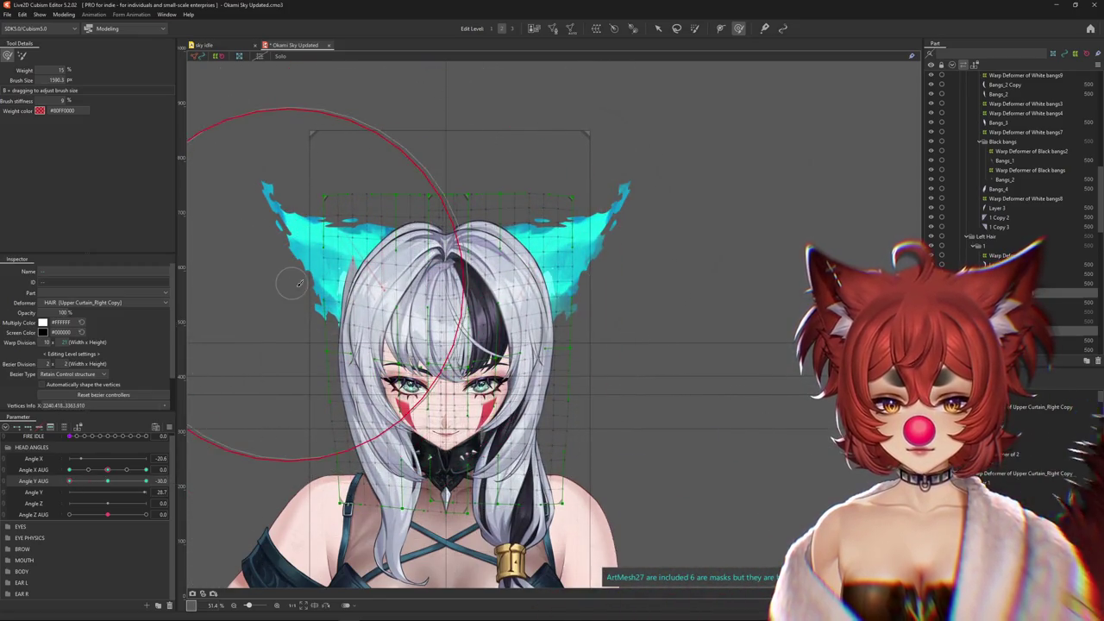
key(ctrl+h)
drag(69, 480, 68, 489)
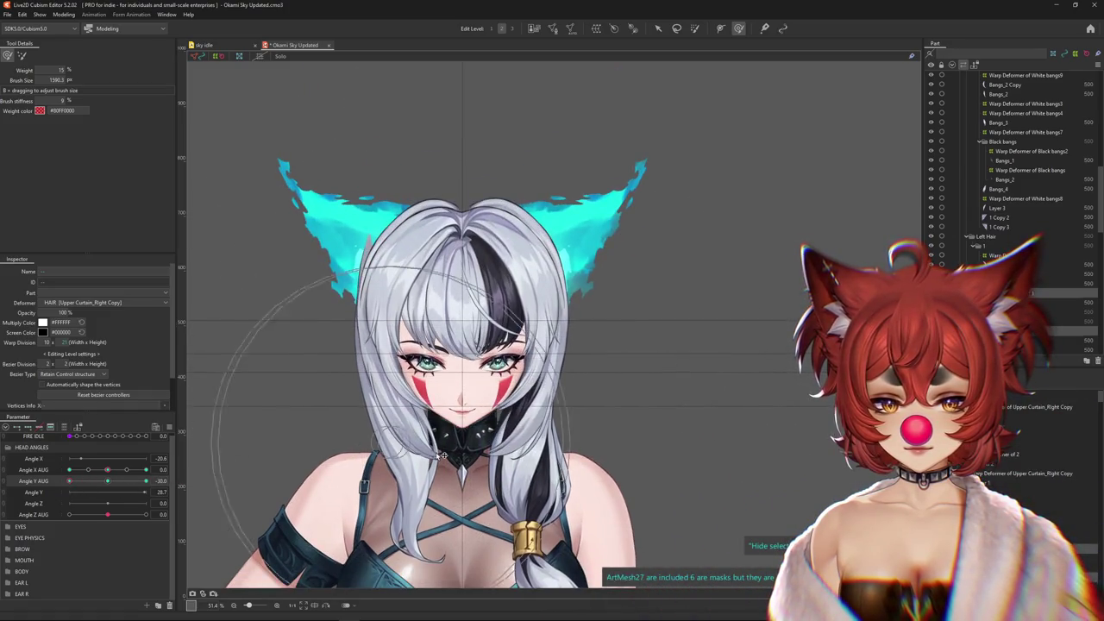
drag(455, 203, 362, 228)
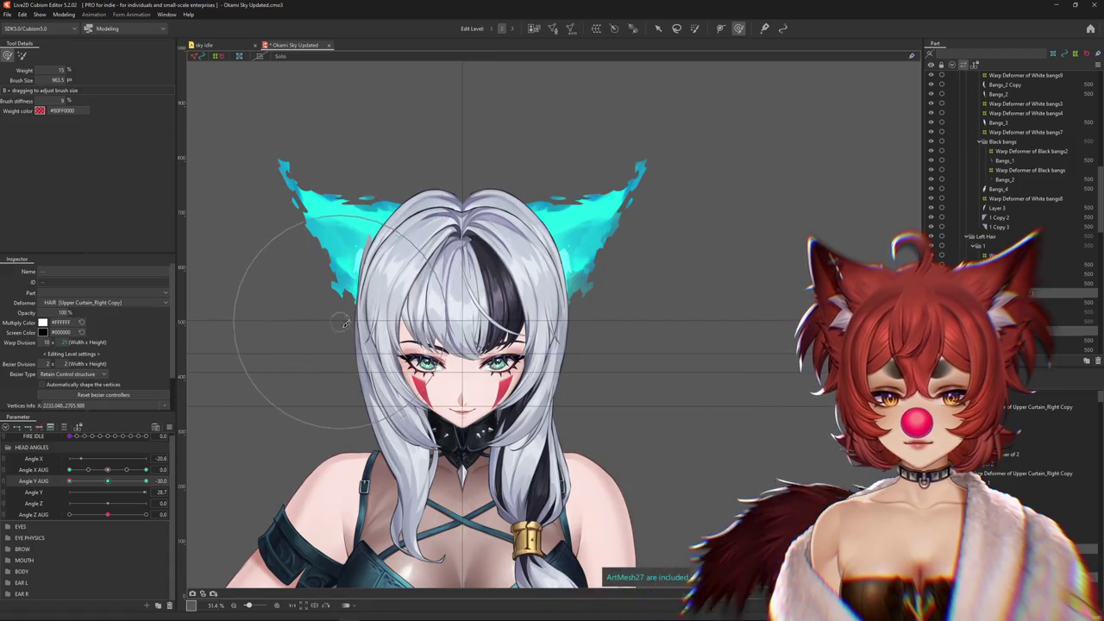
mouse_move(355, 324)
mouse_down()
mouse_move(358, 312)
mouse_move(386, 361)
mouse_up()
scroll(443, 200, up, 3)
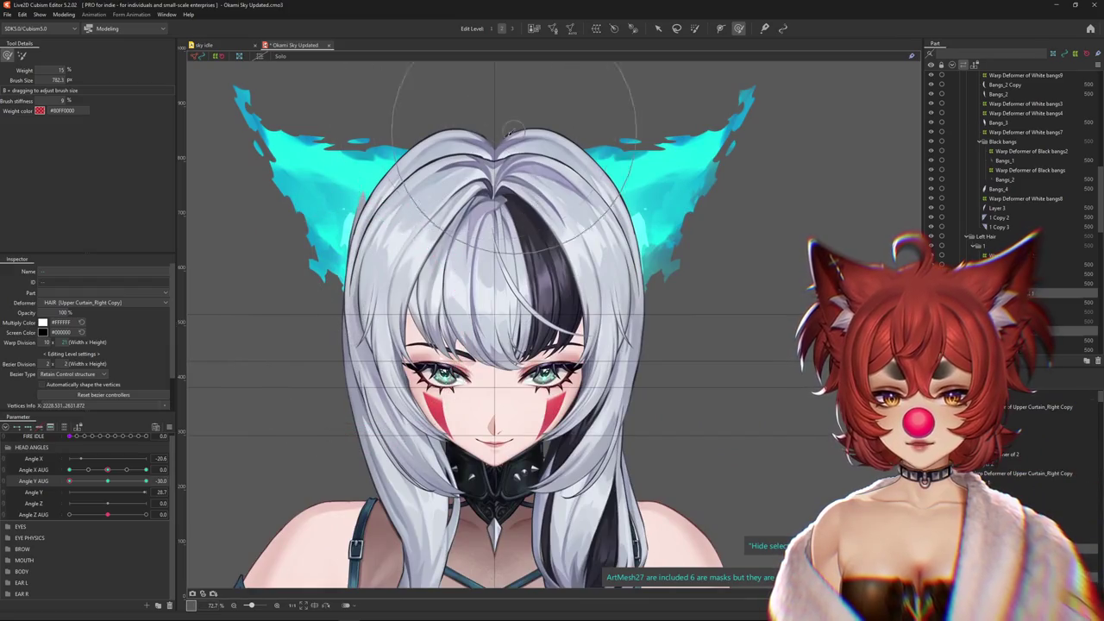
scroll(473, 231, down, 2)
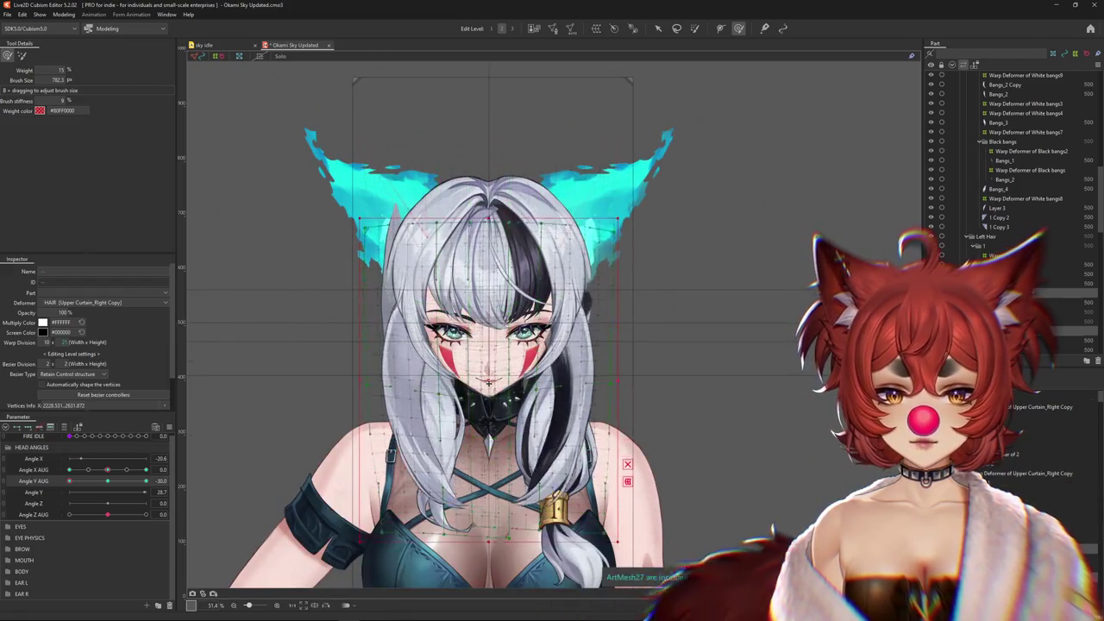
Brush the top hair and both ear areas down over the head, comparing upright and tilted poses
drag(497, 373, 508, 233)
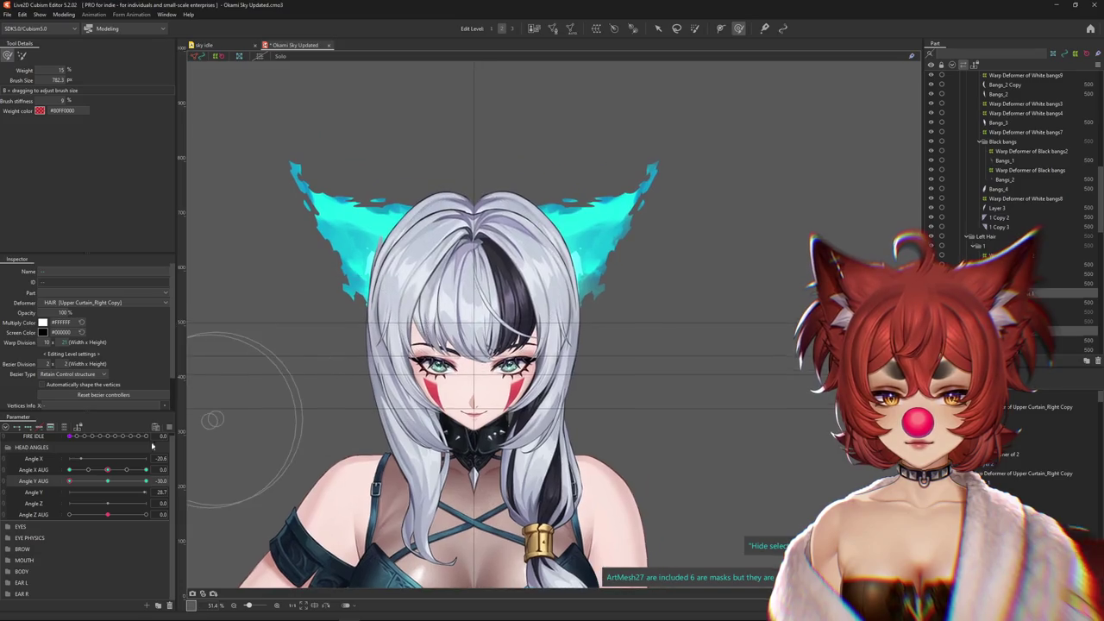
drag(379, 258, 384, 225)
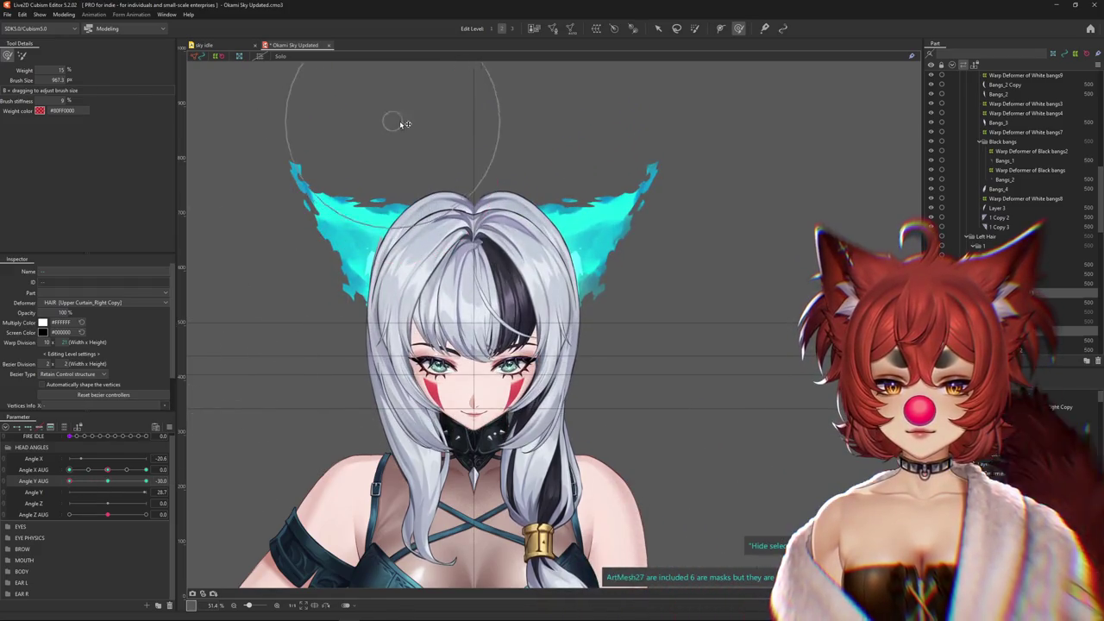
drag(626, 316, 569, 235)
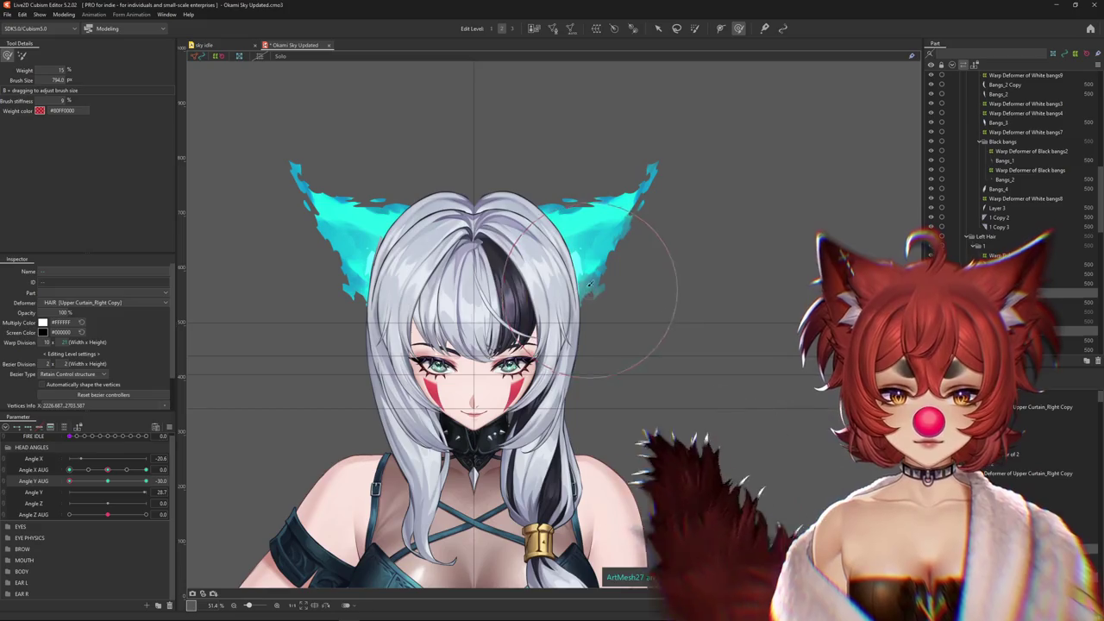
drag(520, 209, 466, 215)
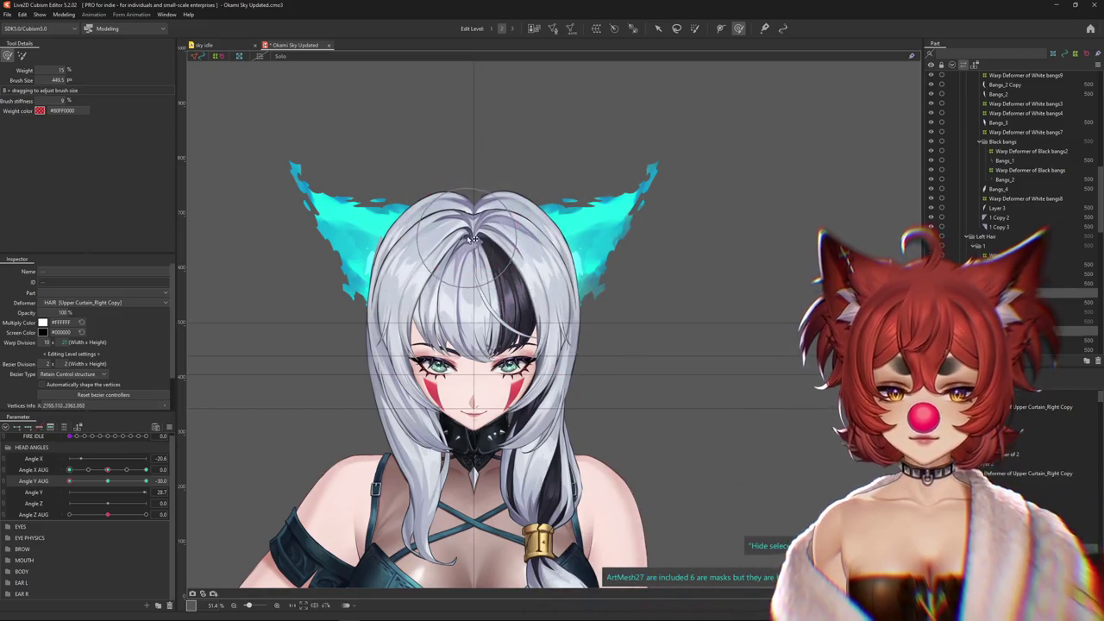
drag(431, 172, 483, 173)
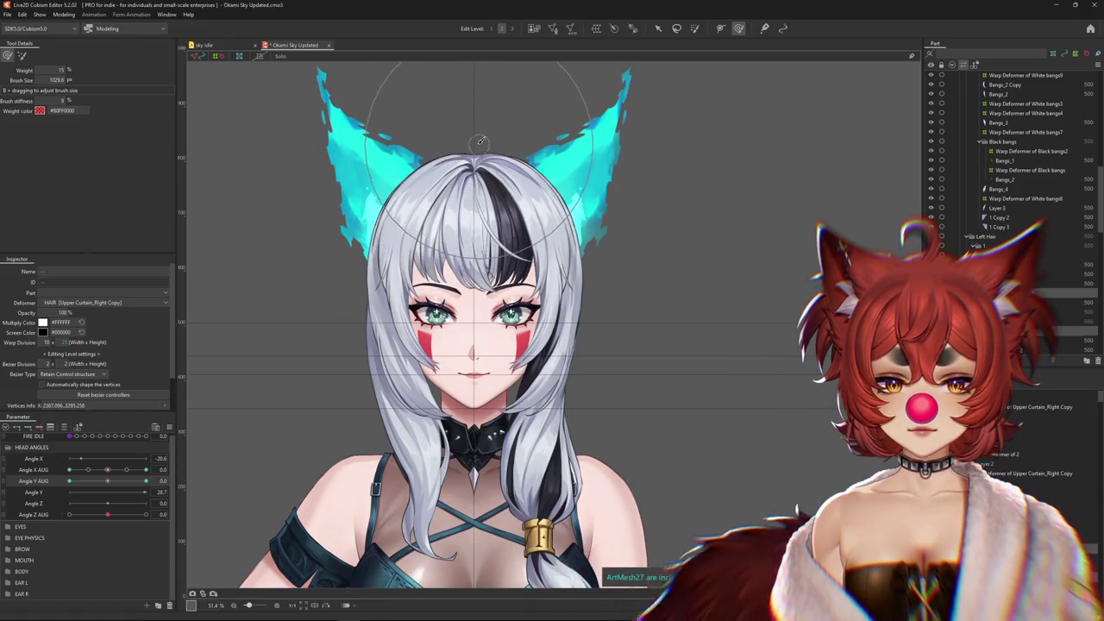
drag(412, 191, 473, 194)
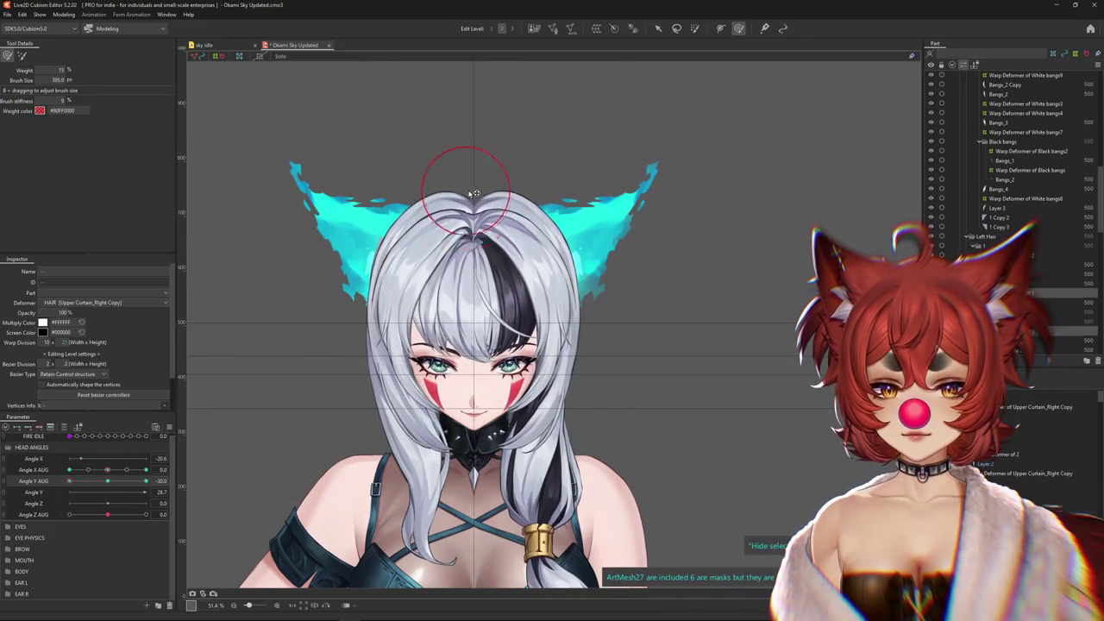
Refine the upper hair with resized brush strokes while previewing the head tilt, then shift the view lower
drag(477, 241, 474, 245)
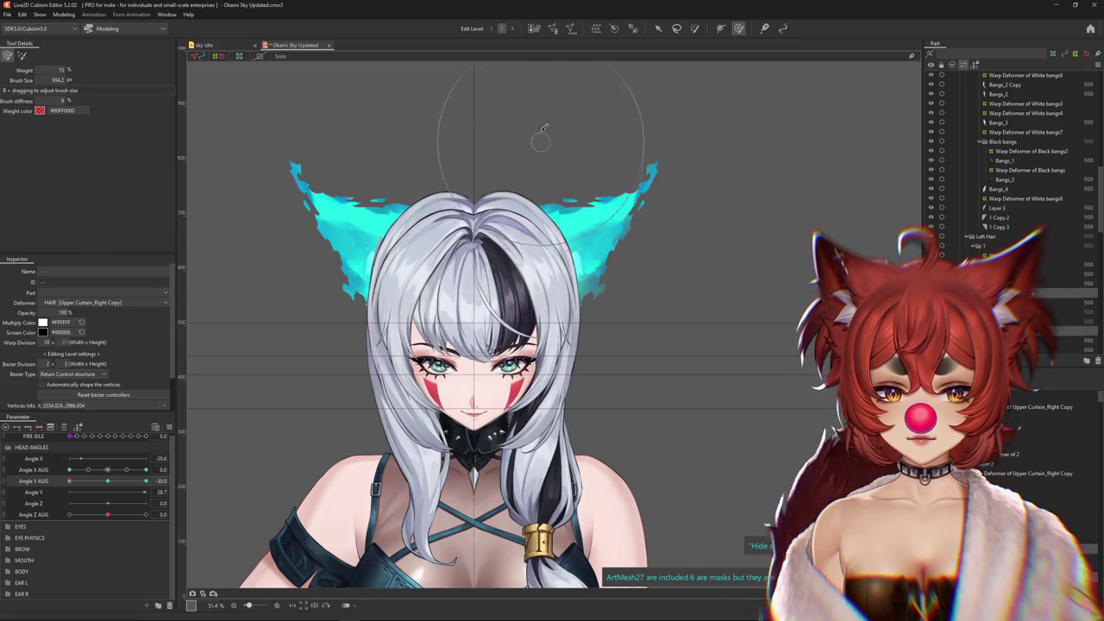
drag(543, 128, 600, 402)
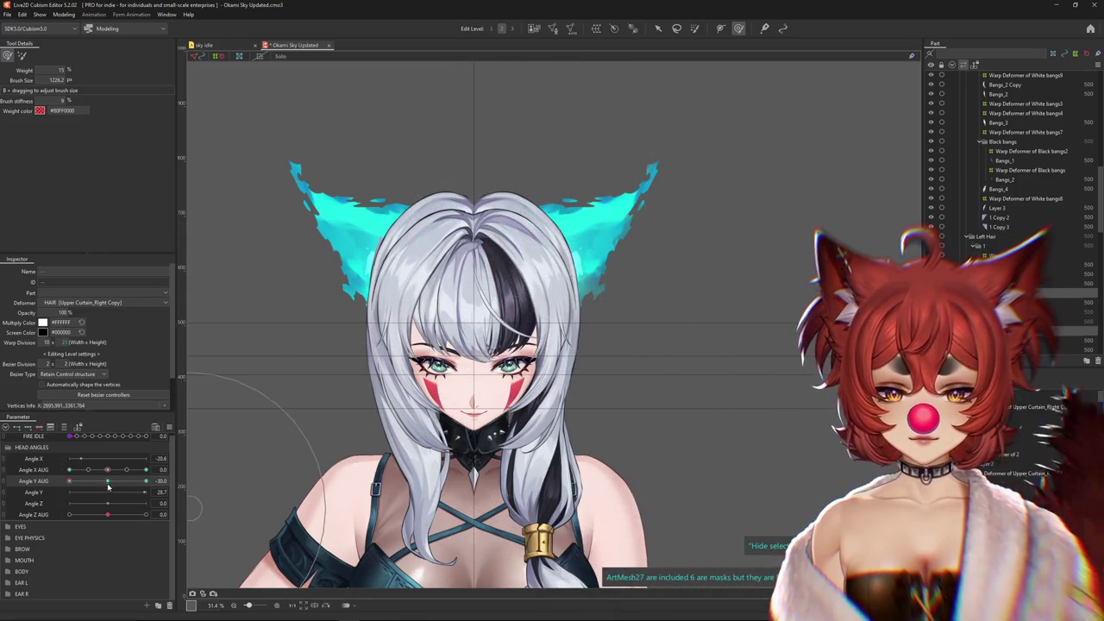
drag(108, 487, 108, 487)
drag(648, 332, 571, 129)
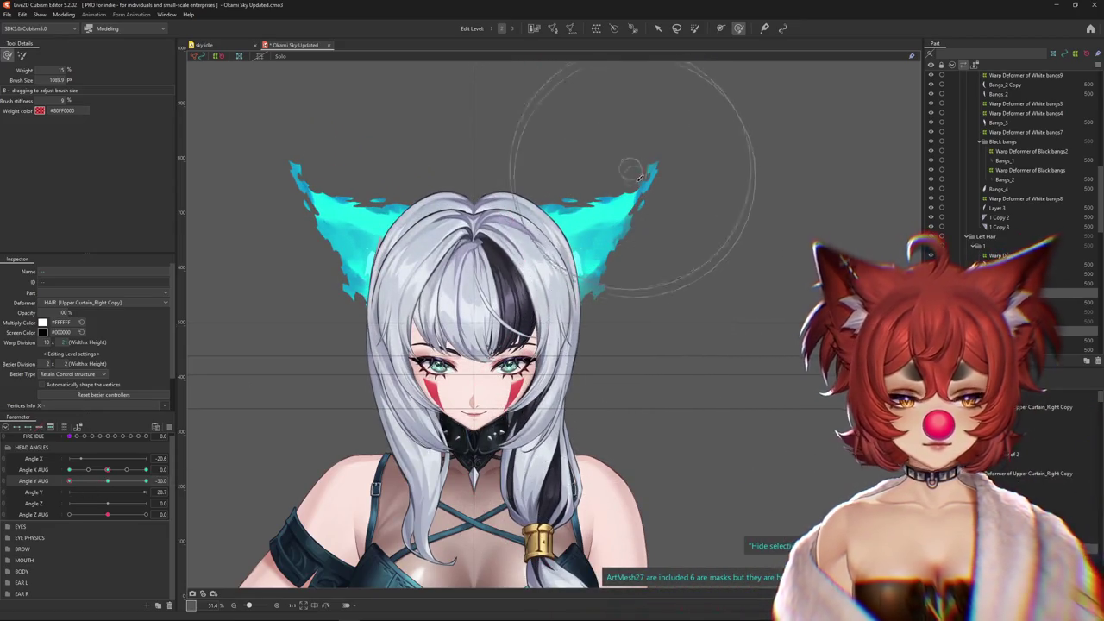
drag(639, 178, 618, 157)
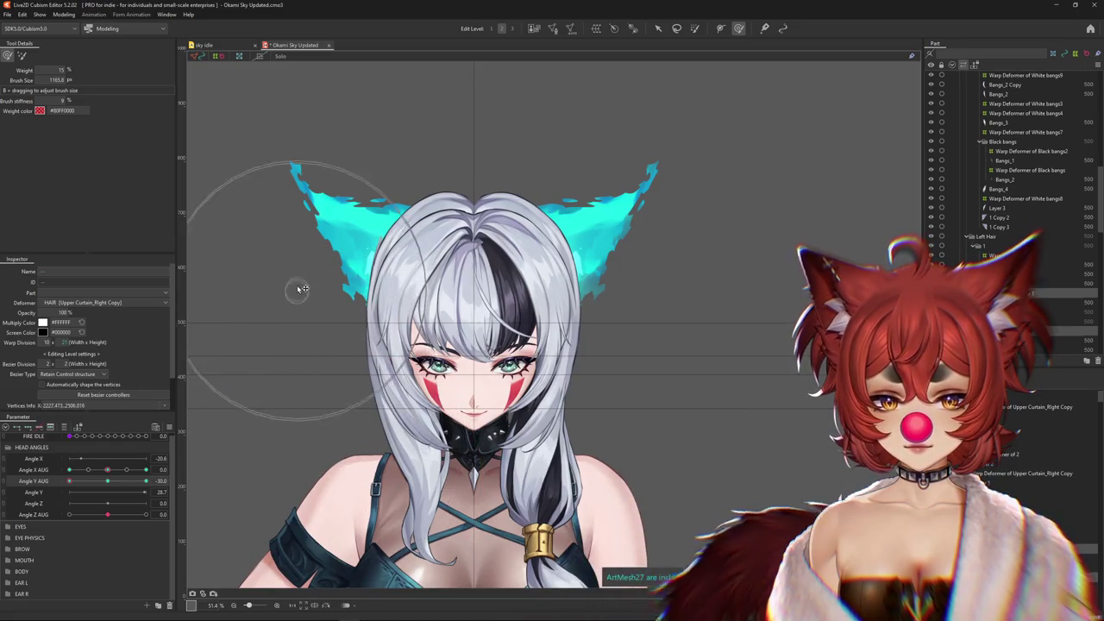
drag(295, 288, 317, 171)
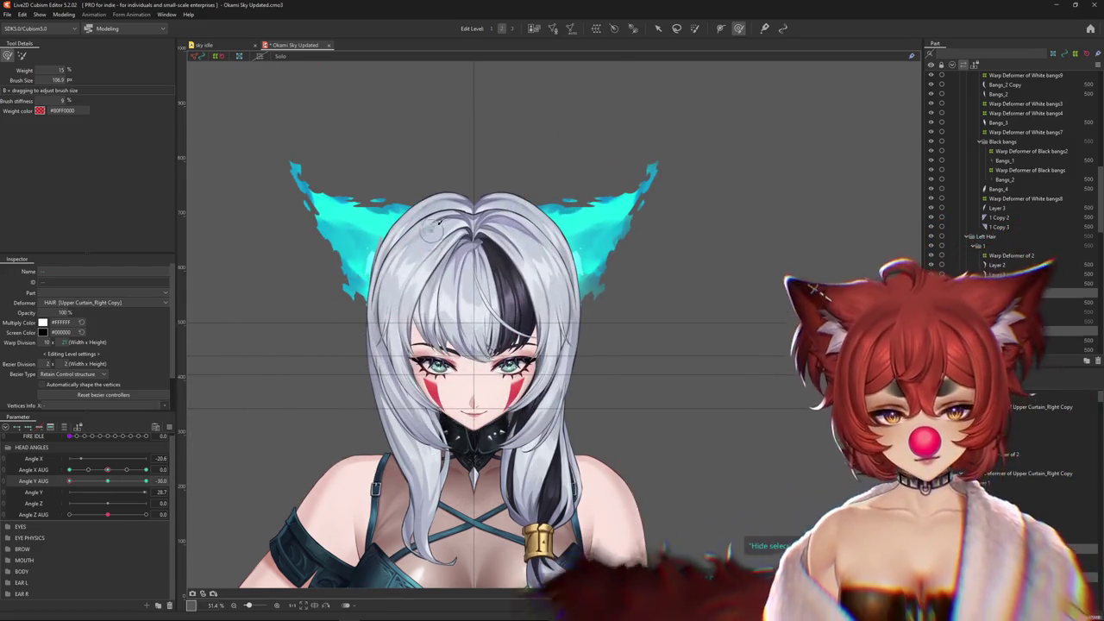
drag(451, 130, 409, 133)
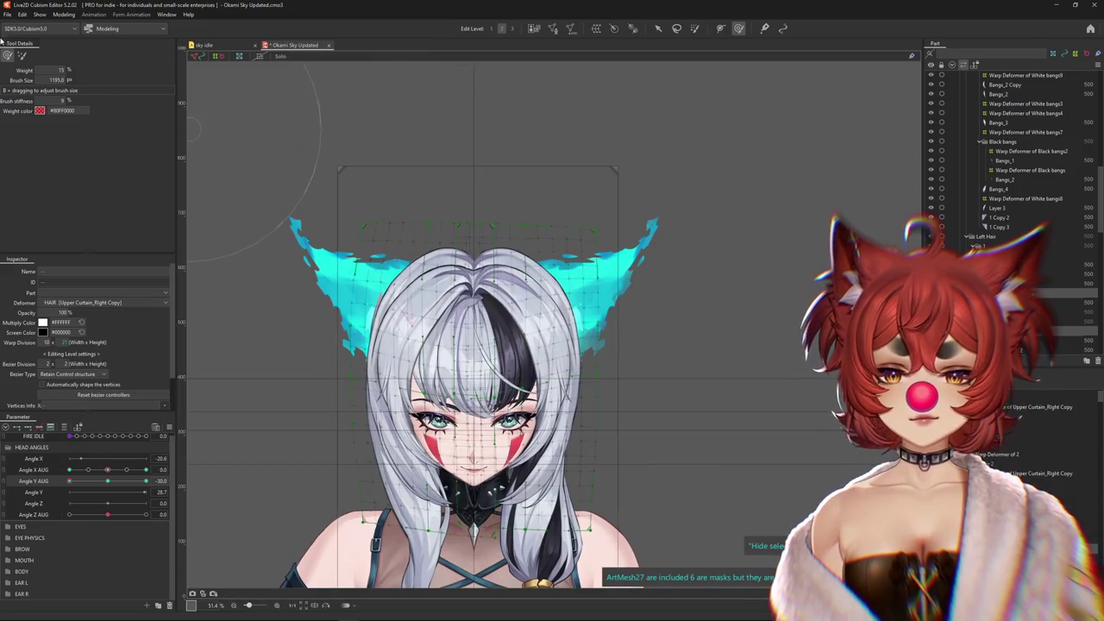
Shrink the brush, reposition the view, and set Angle Y AUG to -30
drag(527, 111, 678, 383)
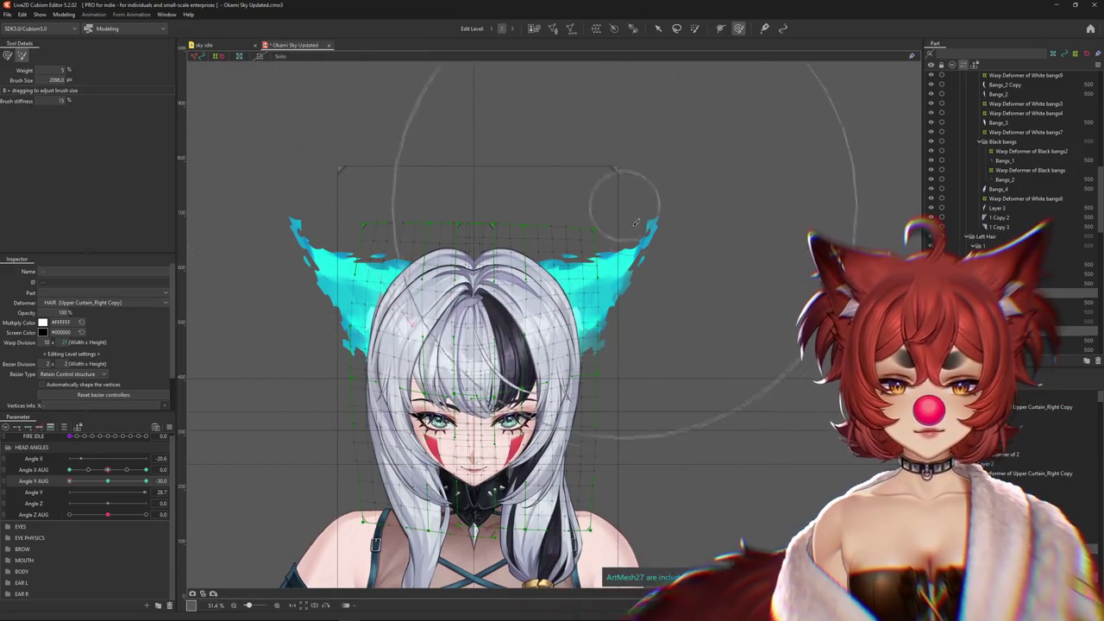
mouse_move(326, 269)
mouse_down()
mouse_move(429, 285)
mouse_move(622, 342)
mouse_up()
click(107, 480)
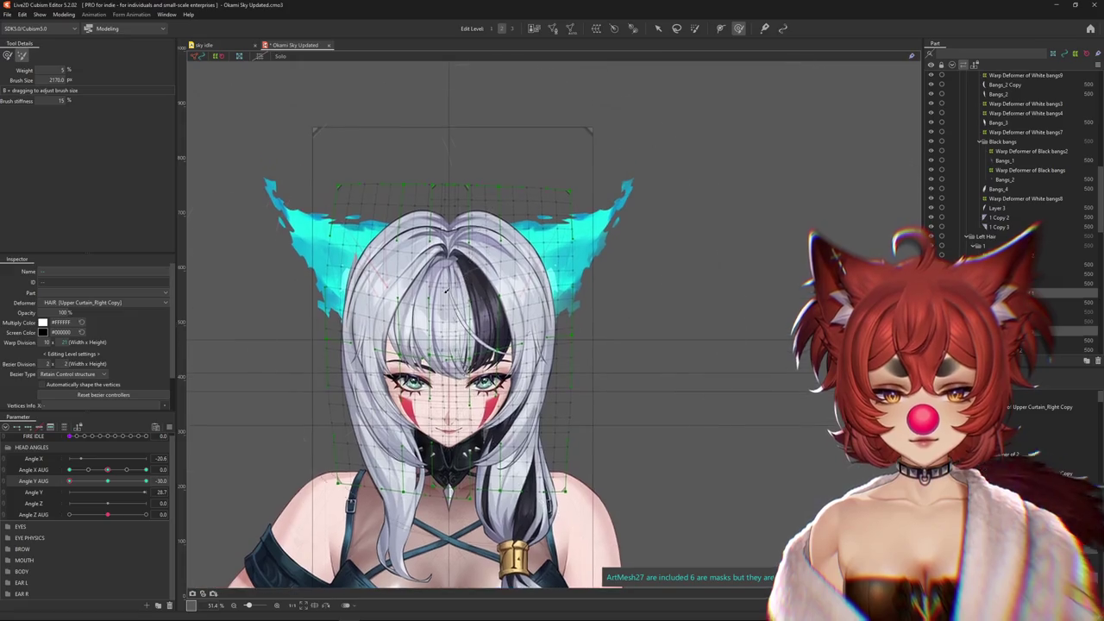
click(69, 481)
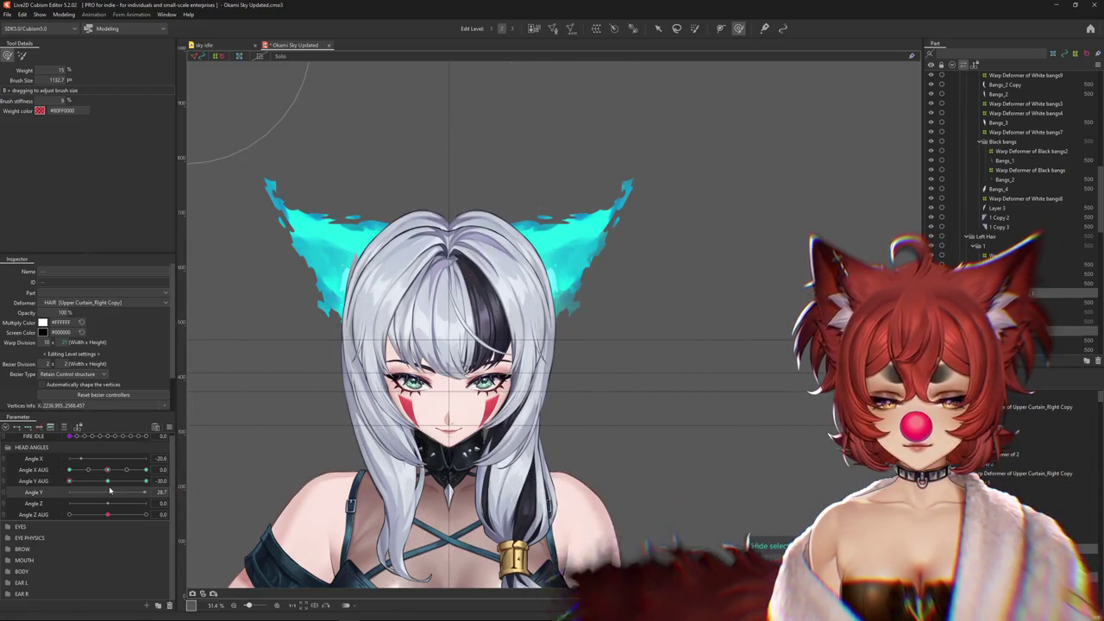
click(72, 481)
drag(73, 490, 44, 495)
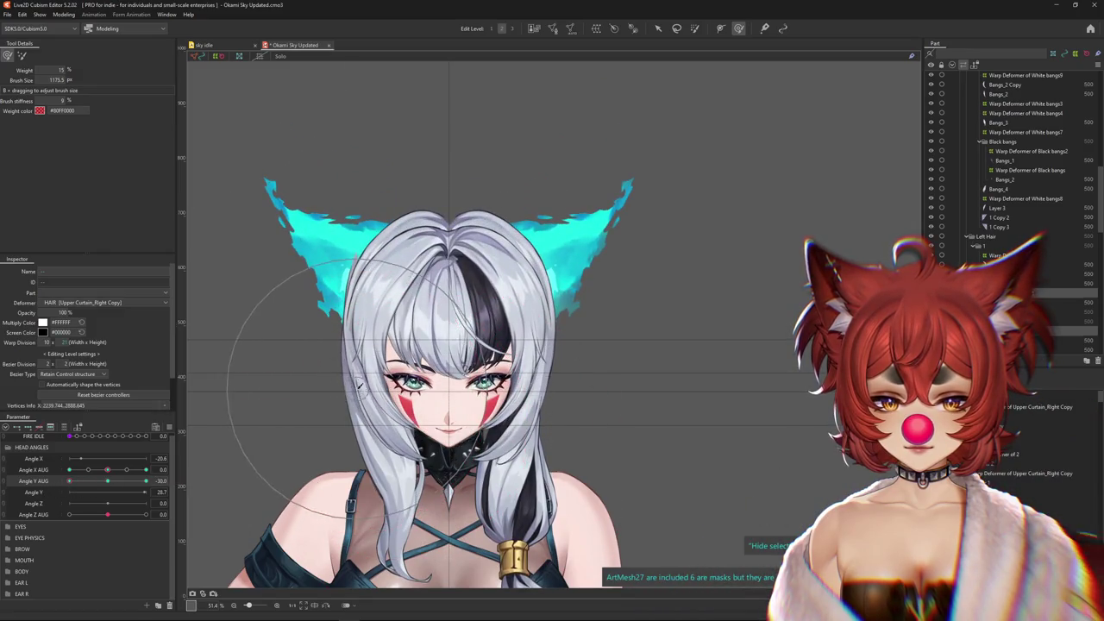
Brush the upper hair curtain into place with a smaller deform brush at the downward tilt
drag(403, 420, 320, 406)
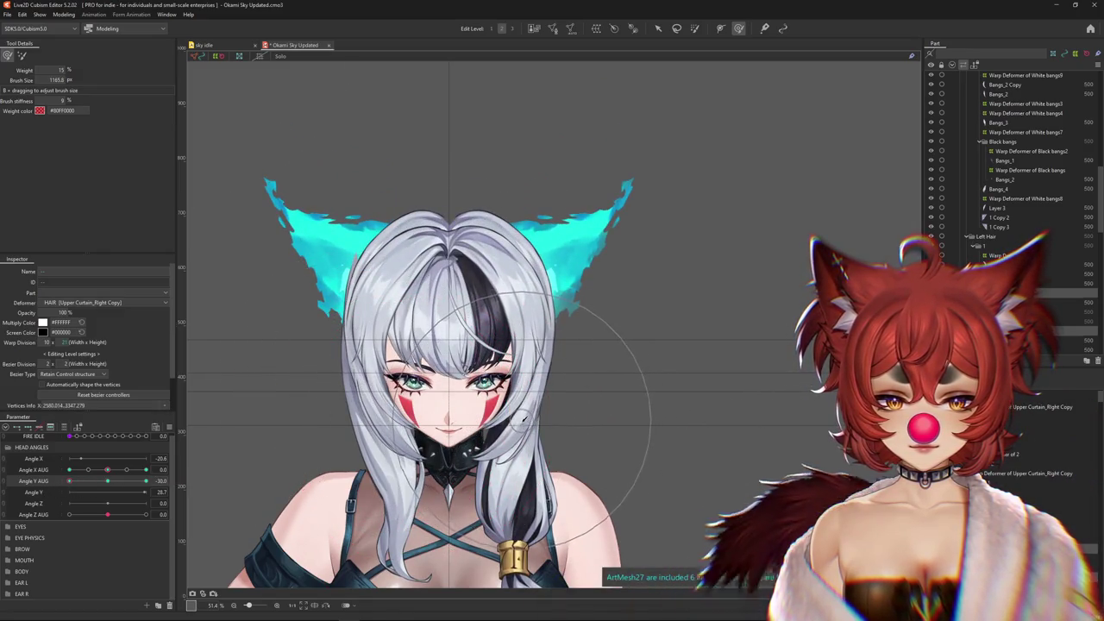
drag(107, 481, 77, 488)
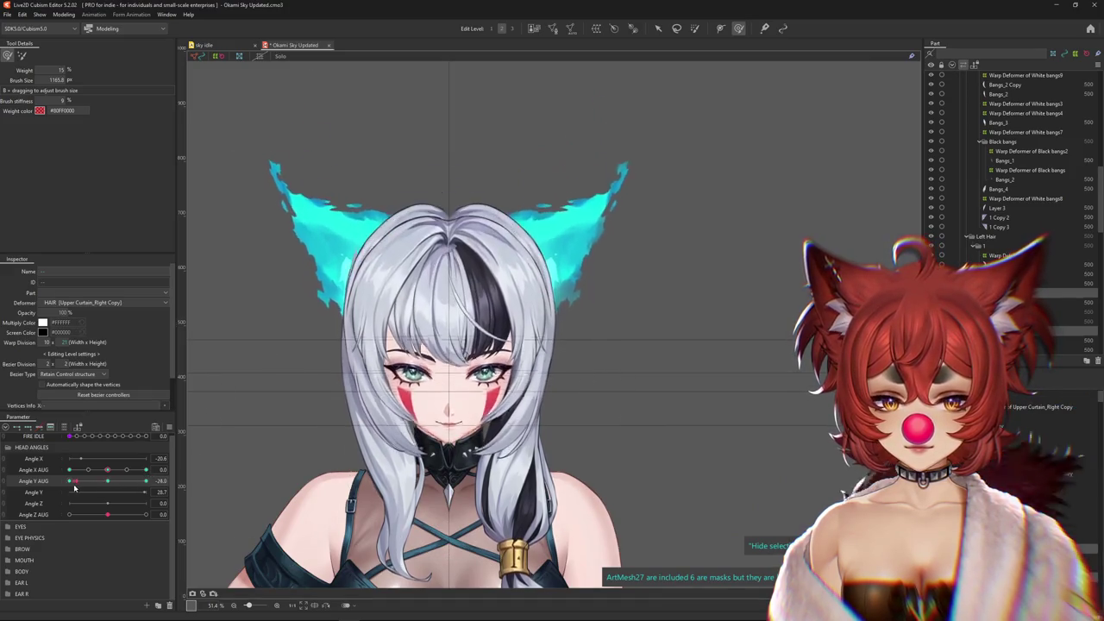
drag(414, 455, 382, 455)
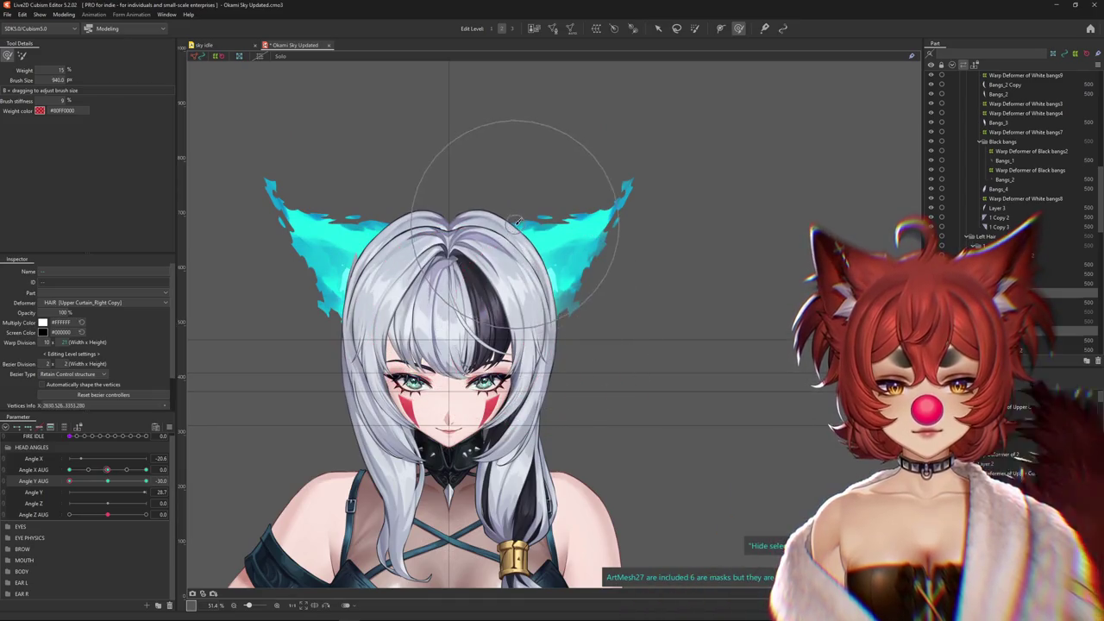
scroll(386, 198, down, 3)
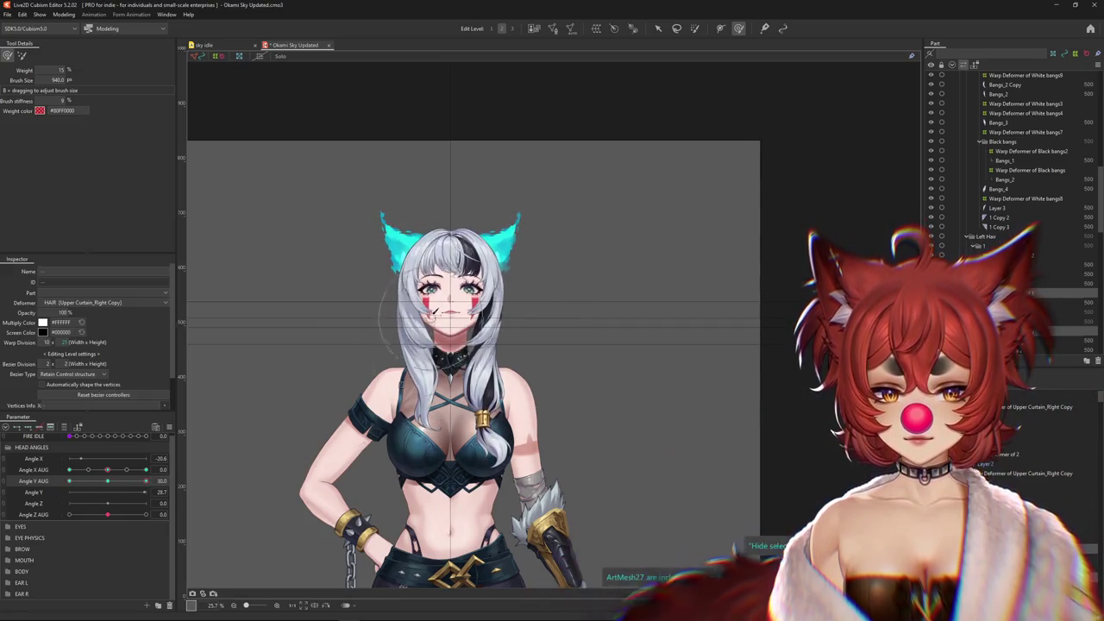
Set Angle Y AUG to 30 to tilt the head fully up for editing
scroll(389, 353, up, 3)
drag(390, 353, 395, 345)
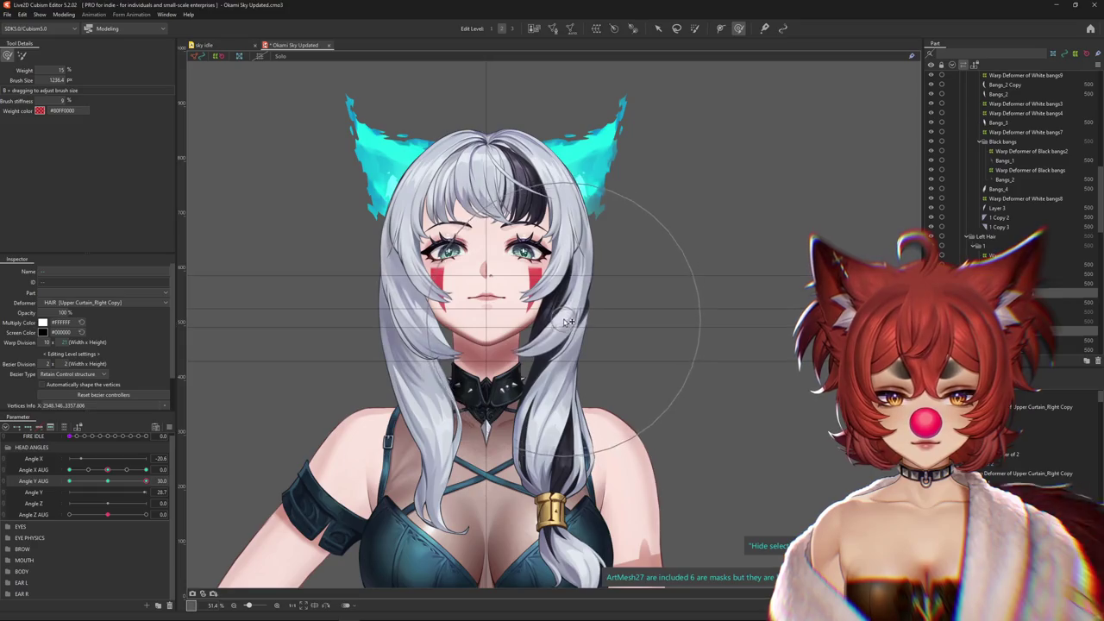
mouse_move(146, 481)
mouse_down()
mouse_move(124, 480)
mouse_move(145, 480)
mouse_up()
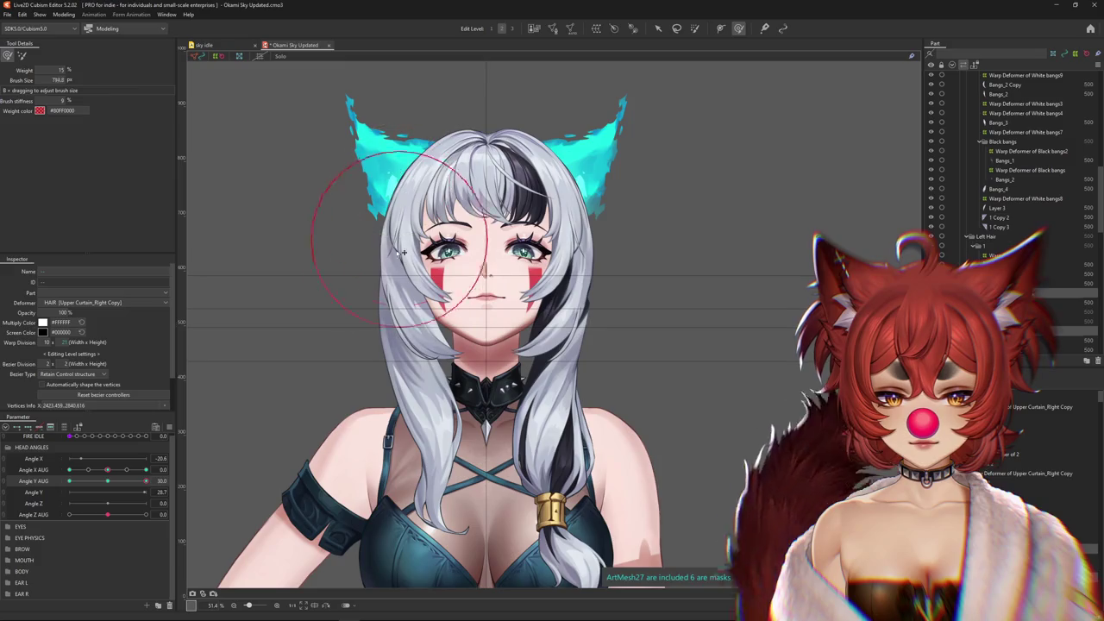
click(107, 480)
drag(110, 489, 190, 478)
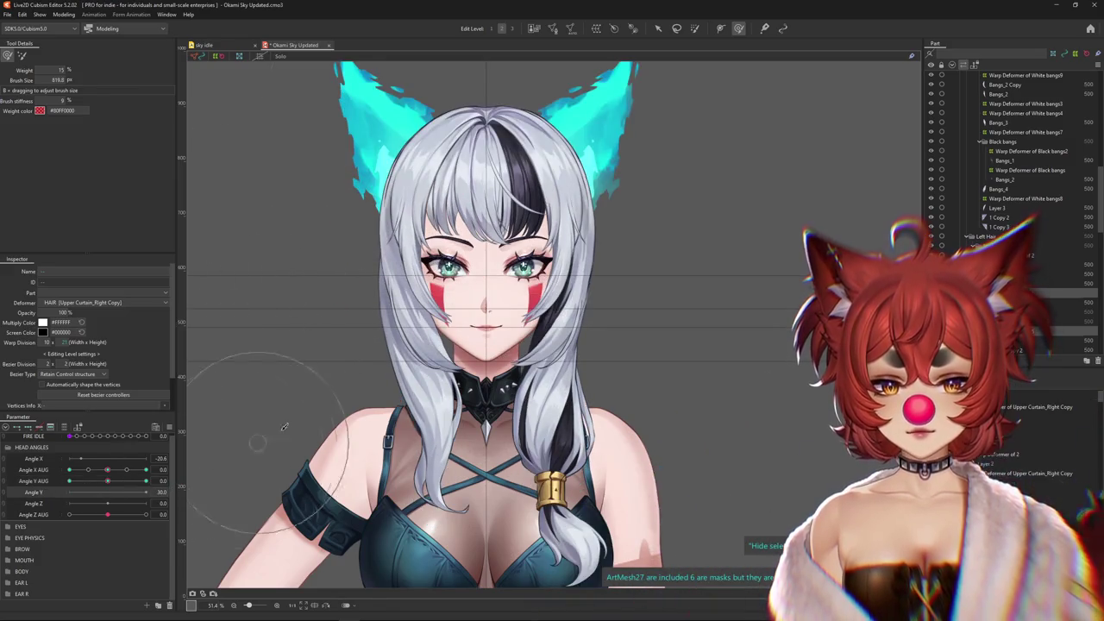
drag(112, 481, 145, 481)
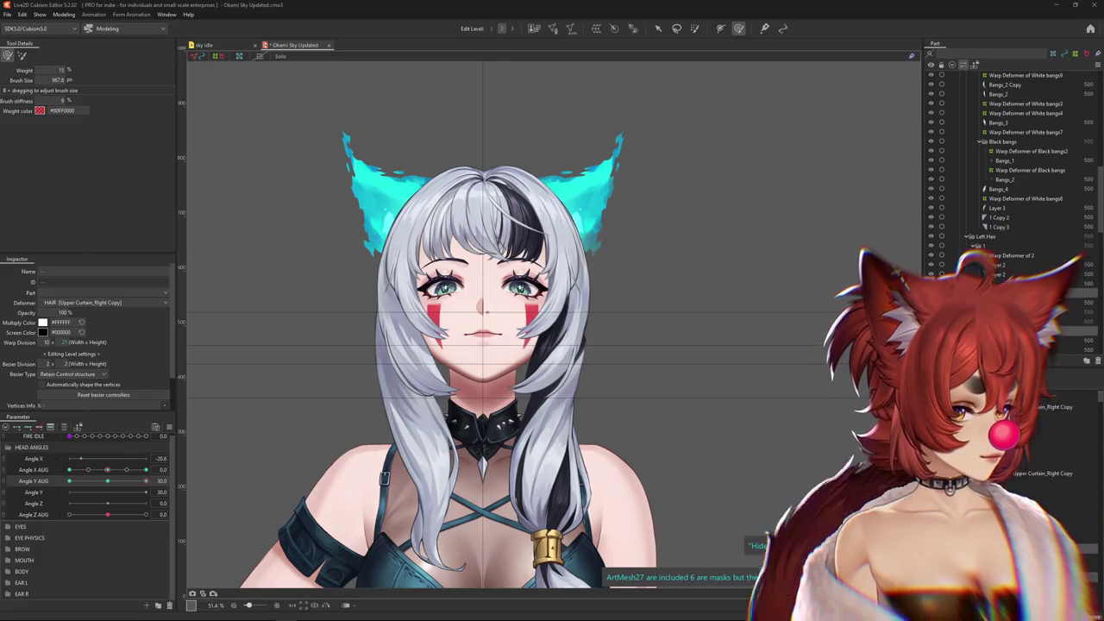
click(104, 481)
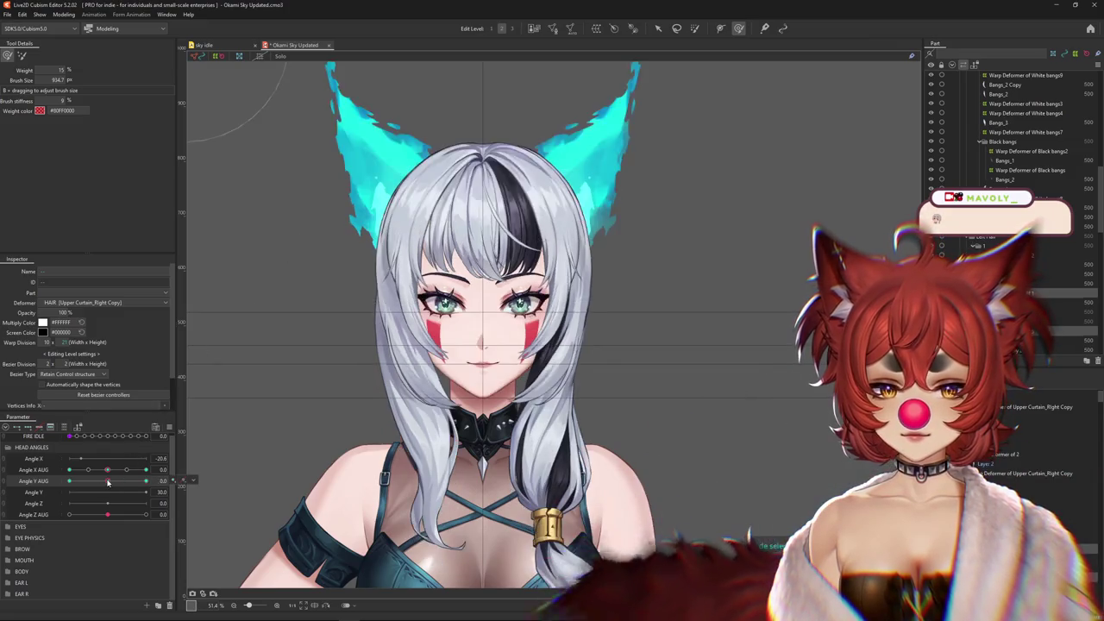
Reshape the curtain hair at the upward tilt with a resized brush, then tilt the head down
drag(110, 484, 351, 183)
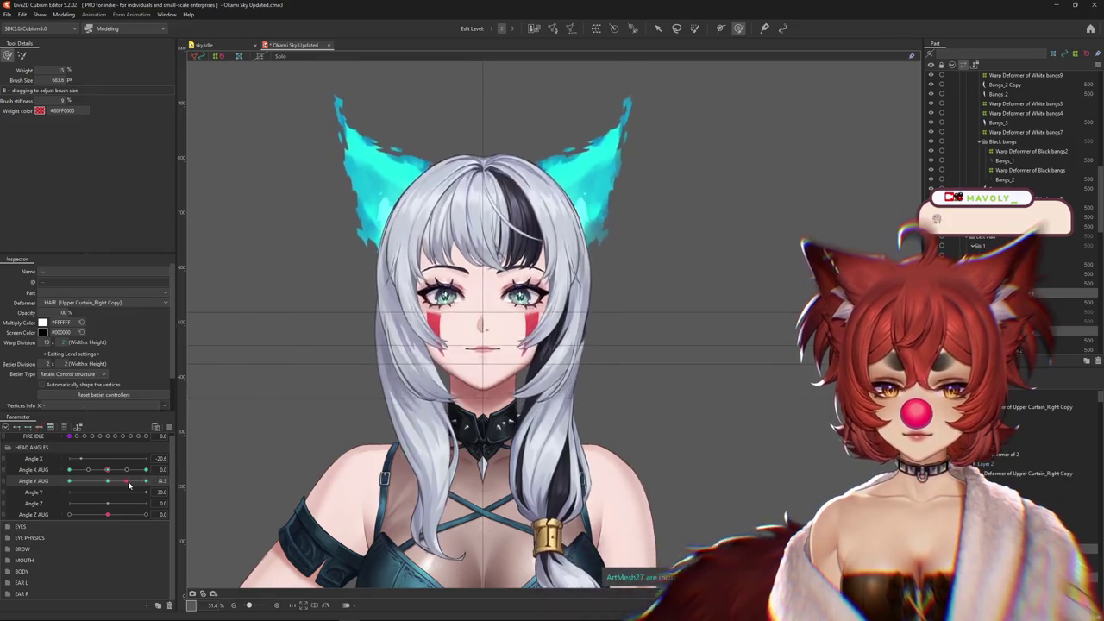
drag(306, 390, 592, 323)
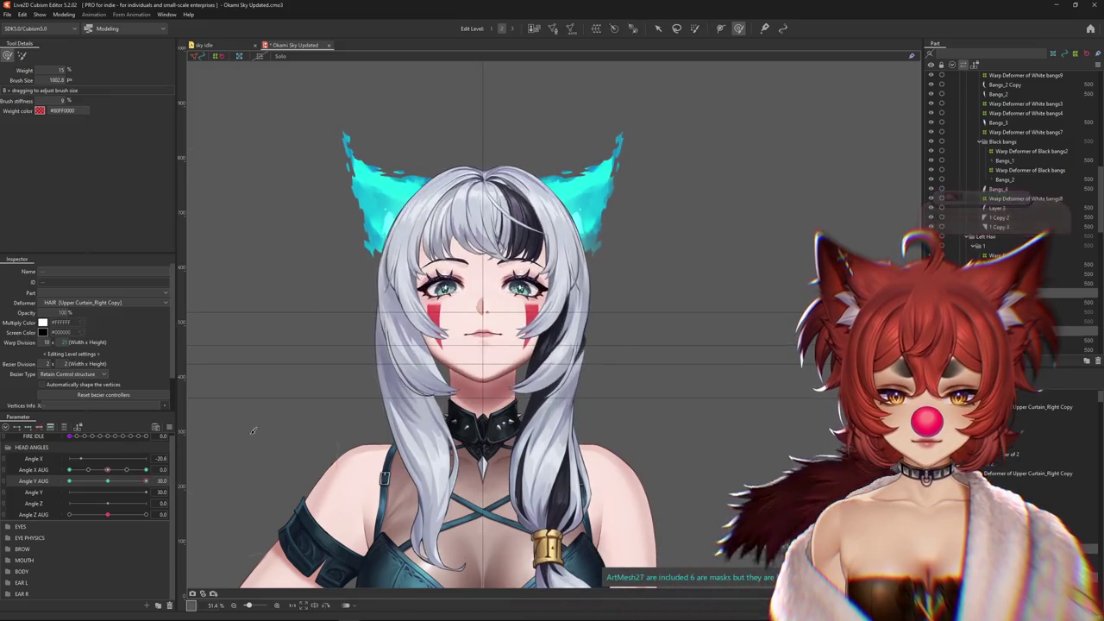
drag(254, 431, 363, 345)
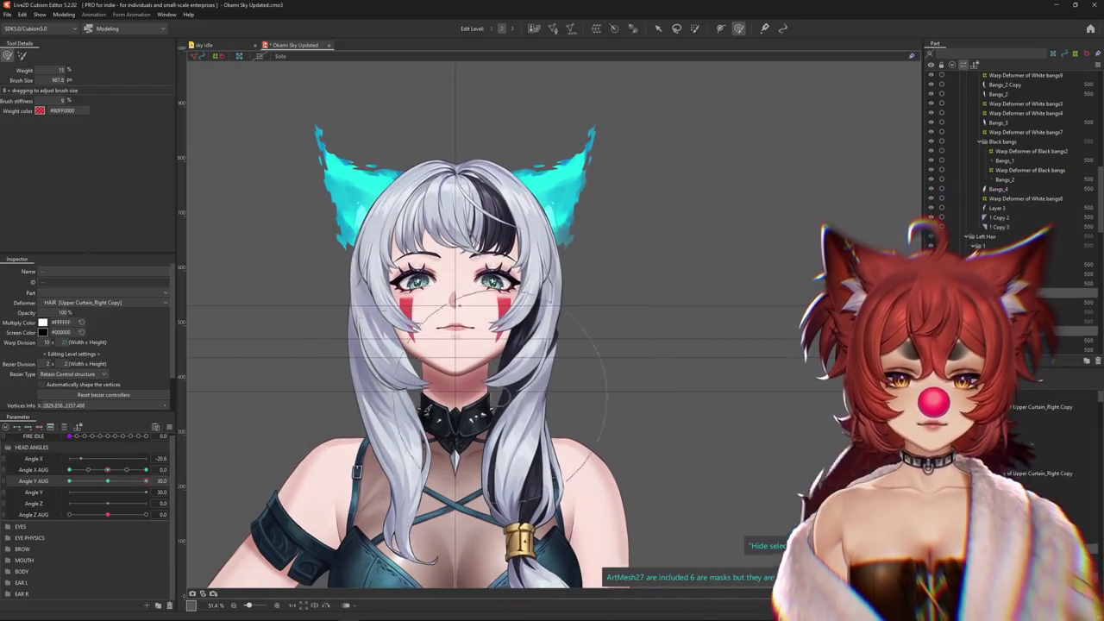
drag(146, 481, 152, 477)
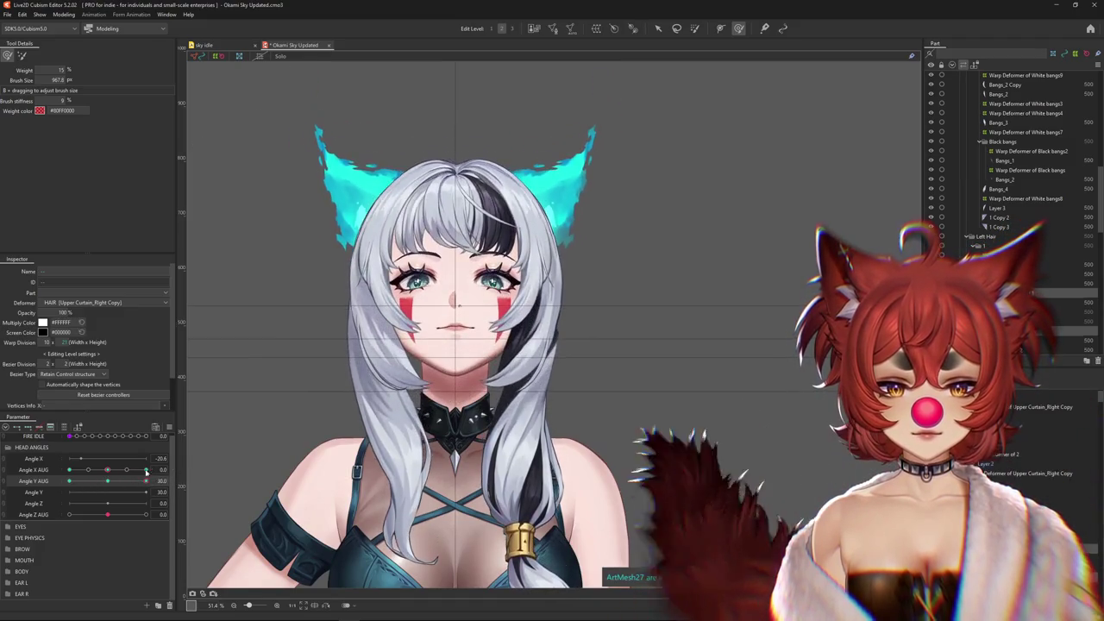
drag(160, 479, 64, 485)
drag(367, 379, 349, 392)
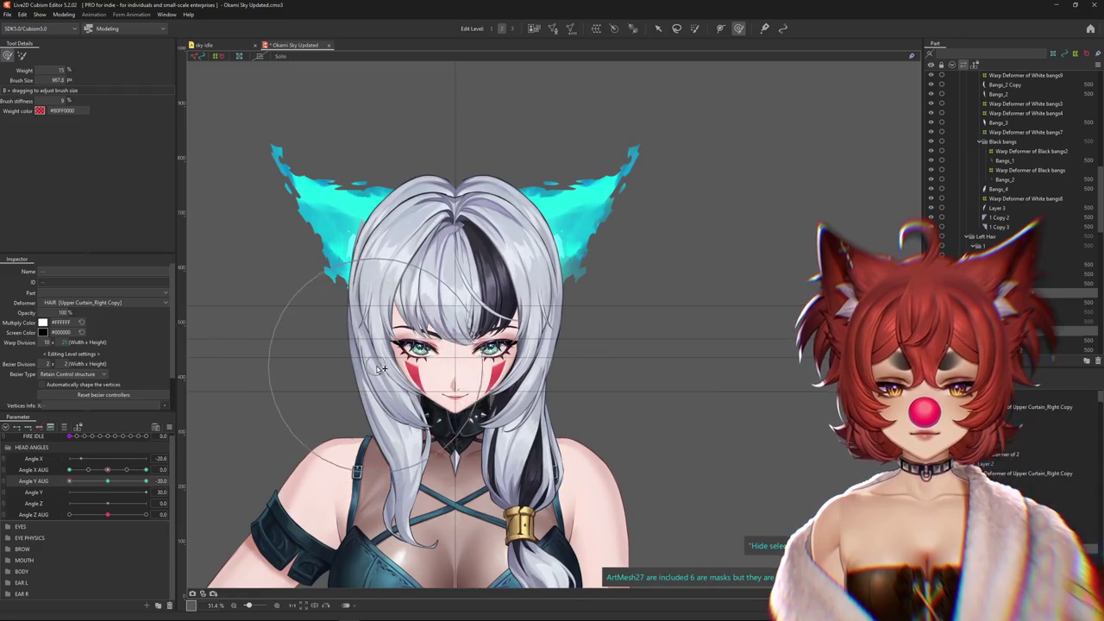
scroll(372, 365, down, 3)
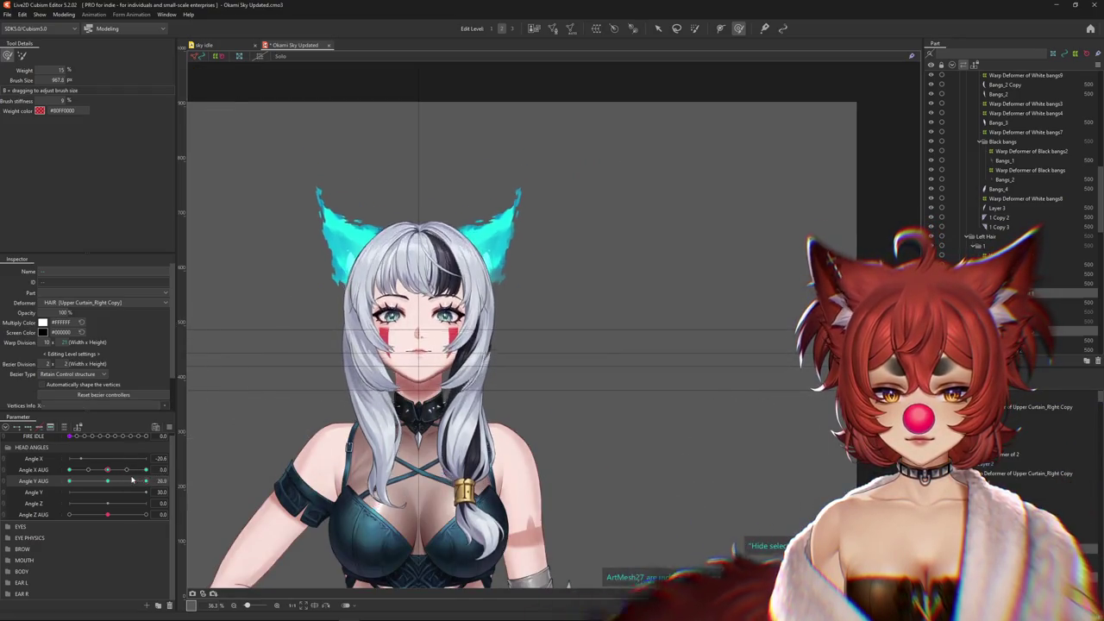
Set Angle Y AUG to exactly -30 and select the Upper Curtain_Right Copy warp deformer
click(71, 489)
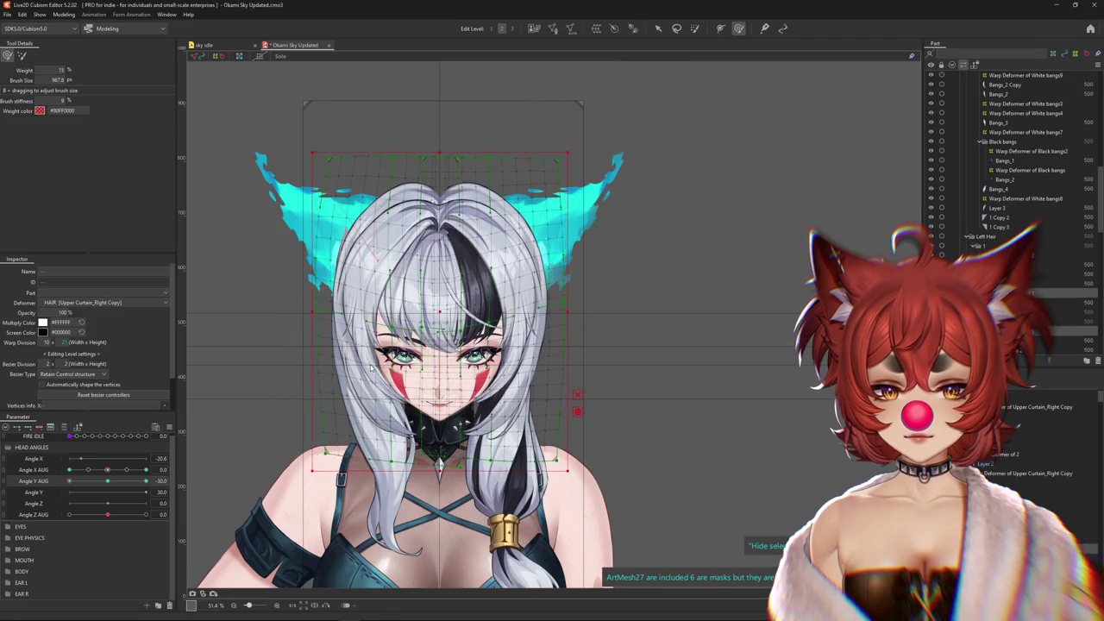
right_click(371, 367)
click(413, 419)
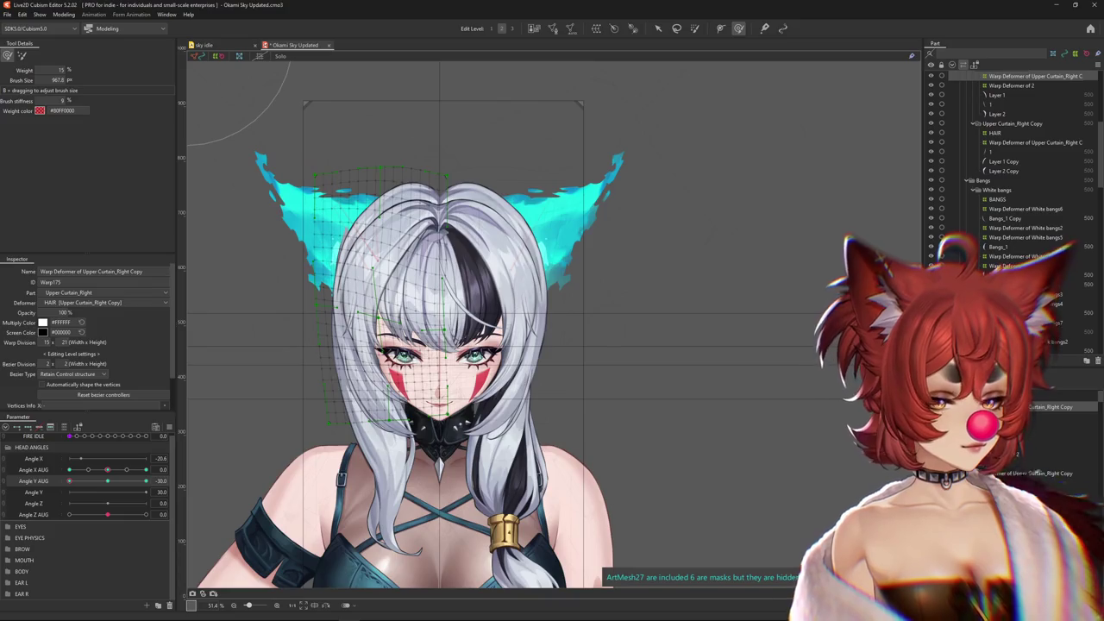
click(340, 360)
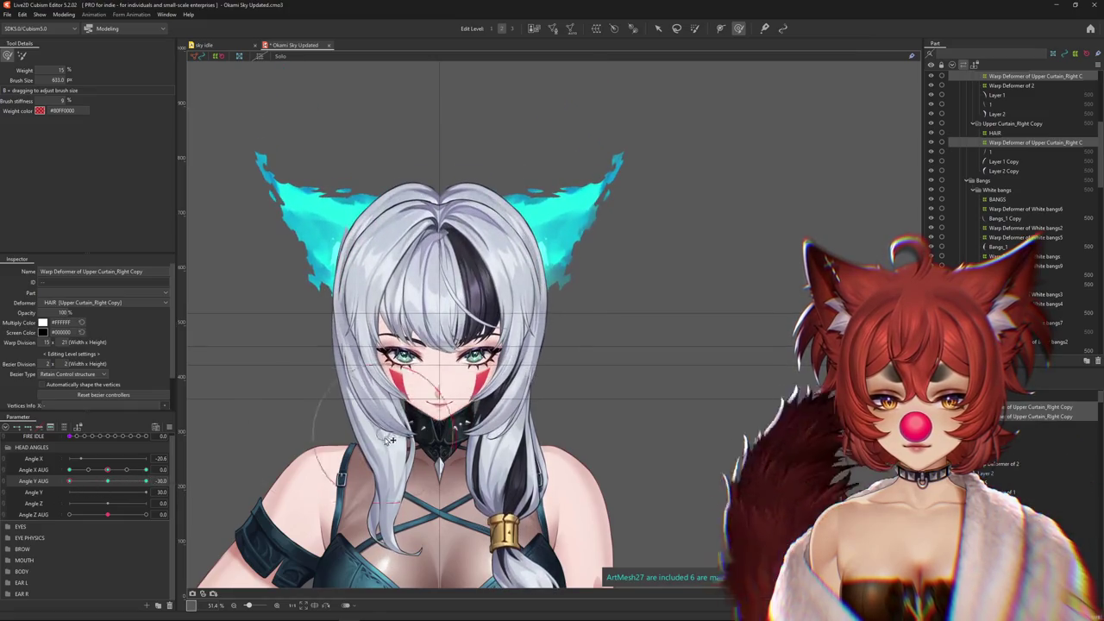
Brush the curtain hair at -30 and preview the nod back toward upright
drag(391, 440, 412, 431)
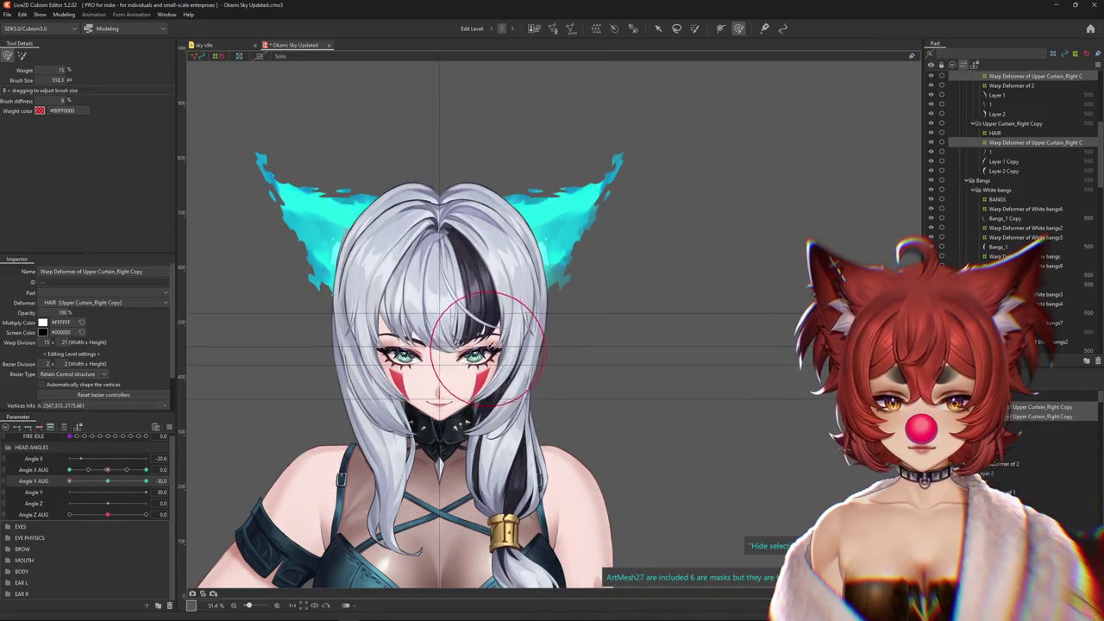
drag(146, 480, 101, 493)
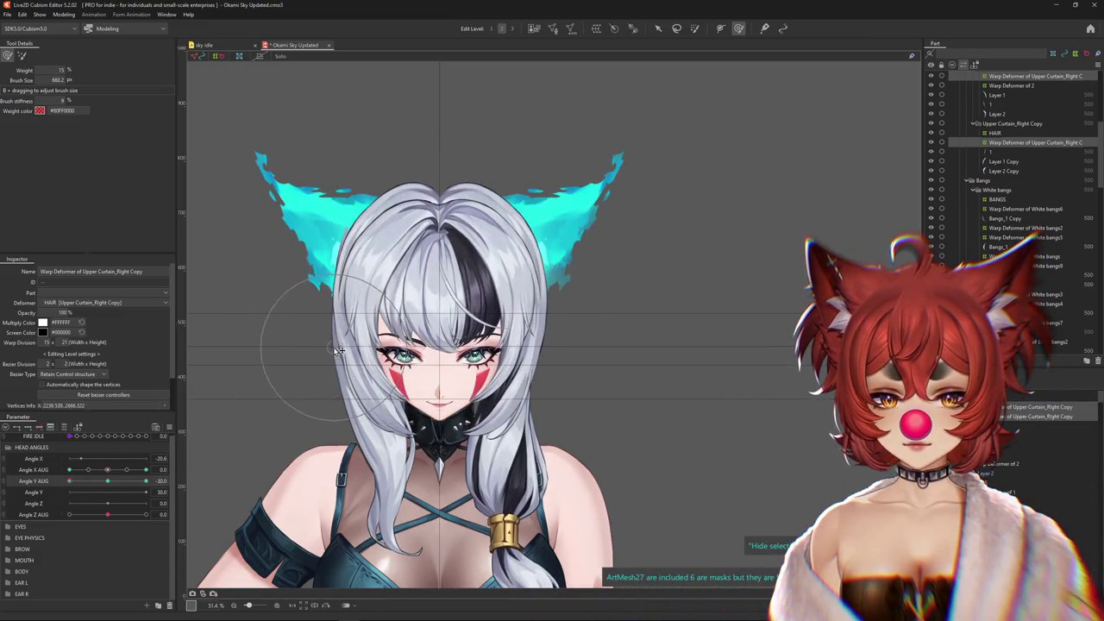
scroll(339, 350, down, 2)
mouse_move(85, 486)
mouse_down()
mouse_move(182, 479)
mouse_move(59, 481)
mouse_up()
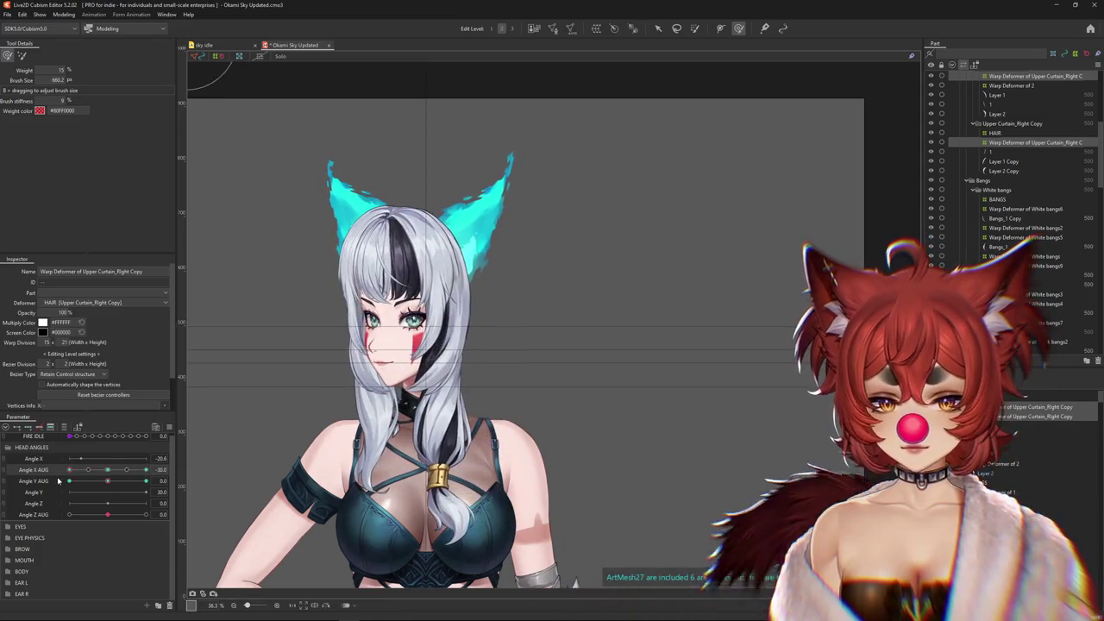
Select the hair warp deformer over the face and open the Angle X AUG parameter's options menu
scroll(389, 372, up, 3)
right_click(390, 372)
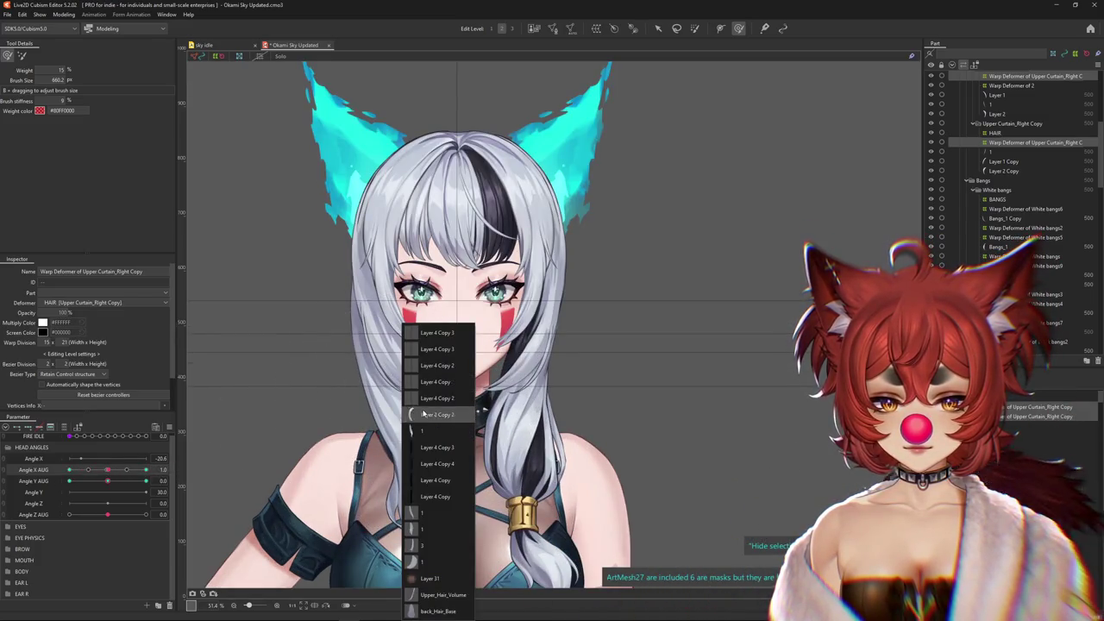
click(423, 415)
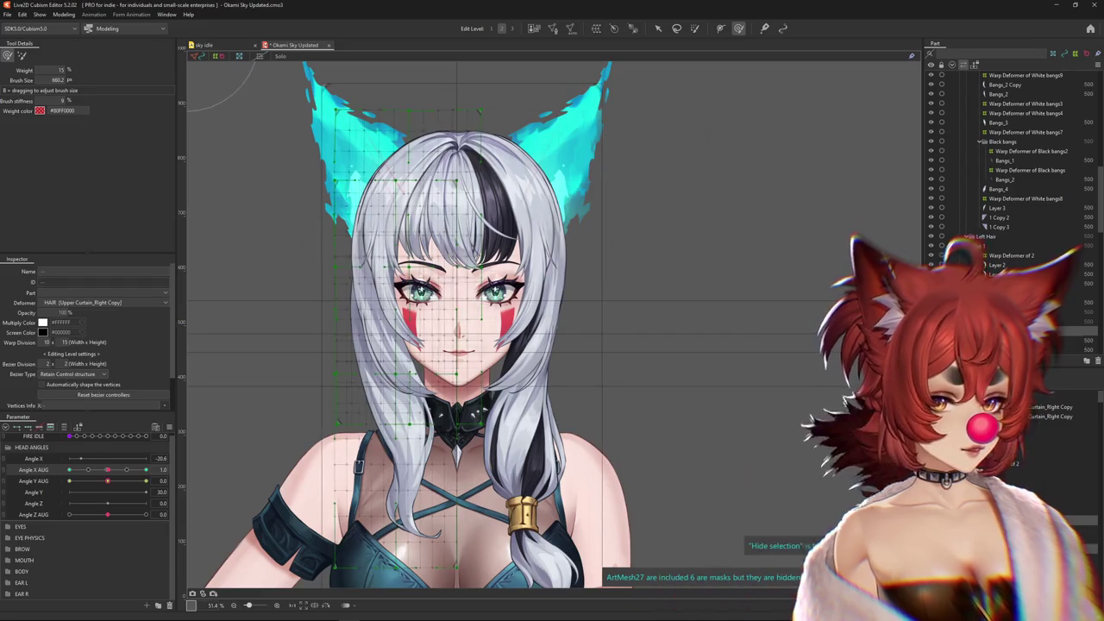
scroll(1009, 173, down, 1)
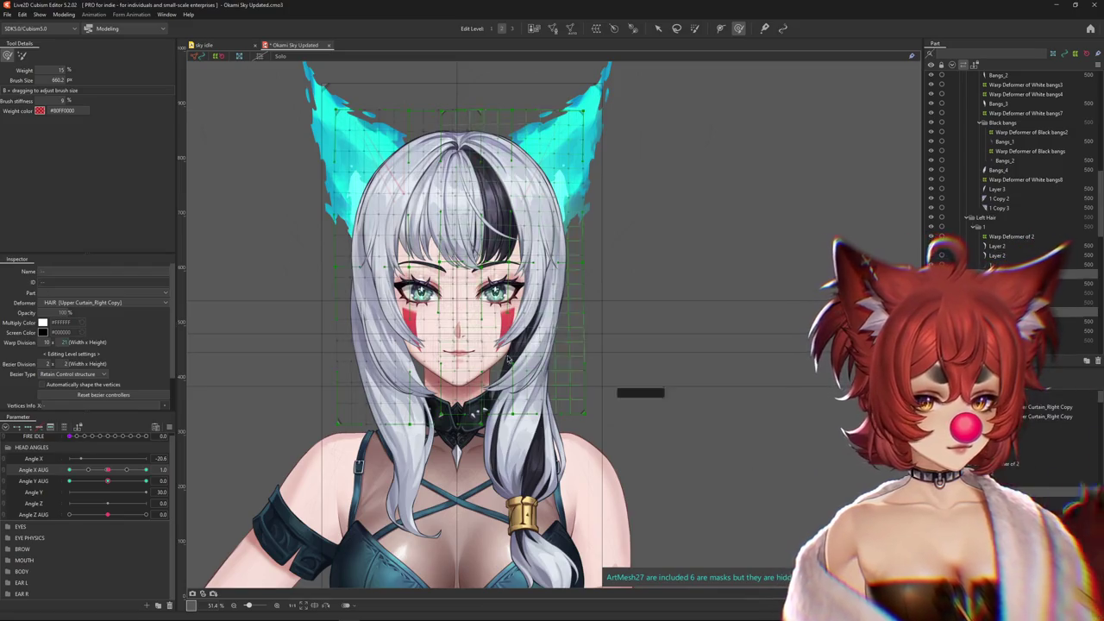
click(462, 268)
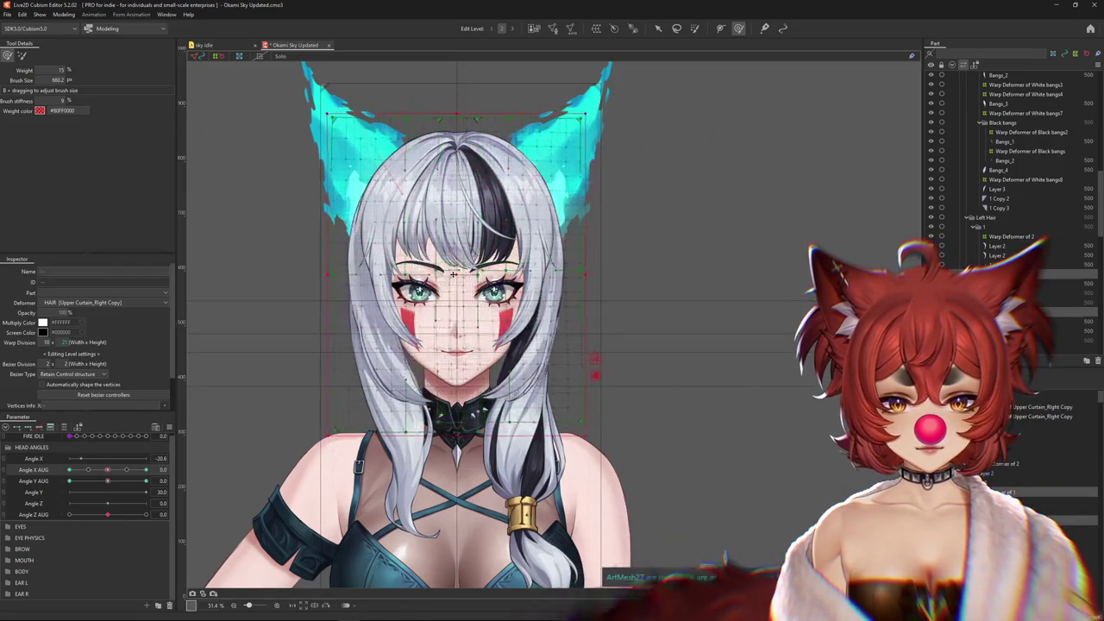
mouse_move(106, 474)
mouse_down()
mouse_move(74, 478)
mouse_move(108, 470)
mouse_up()
click(170, 428)
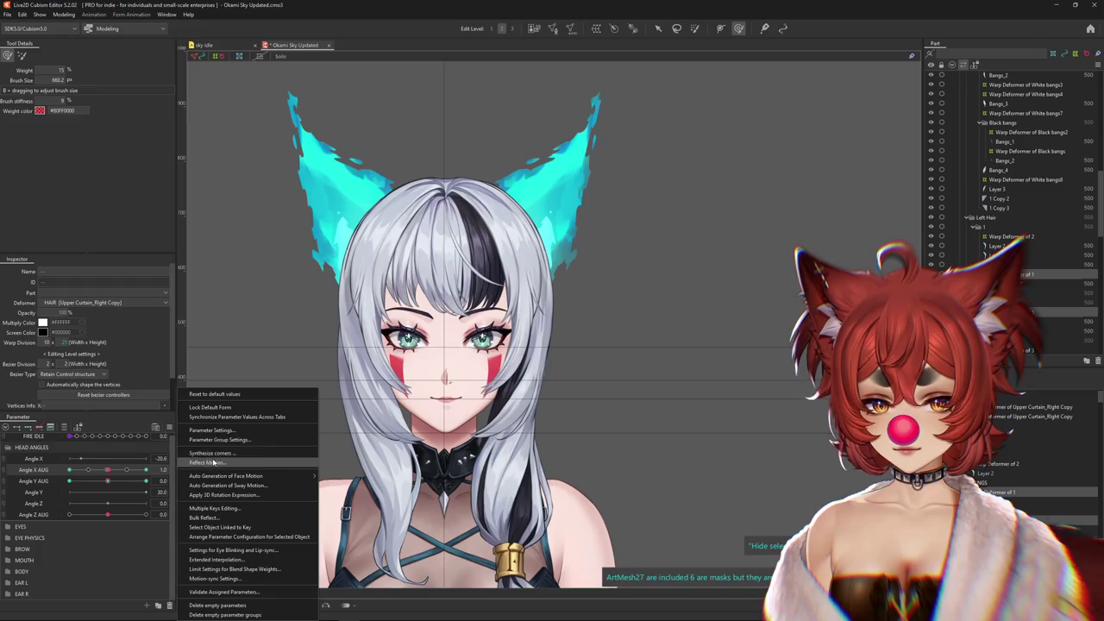
Synthesize the corner poses, then turn the head with Angle X AUG and tilt it up to 30
click(210, 454)
click(561, 371)
drag(108, 470, 173, 470)
drag(108, 481, 146, 481)
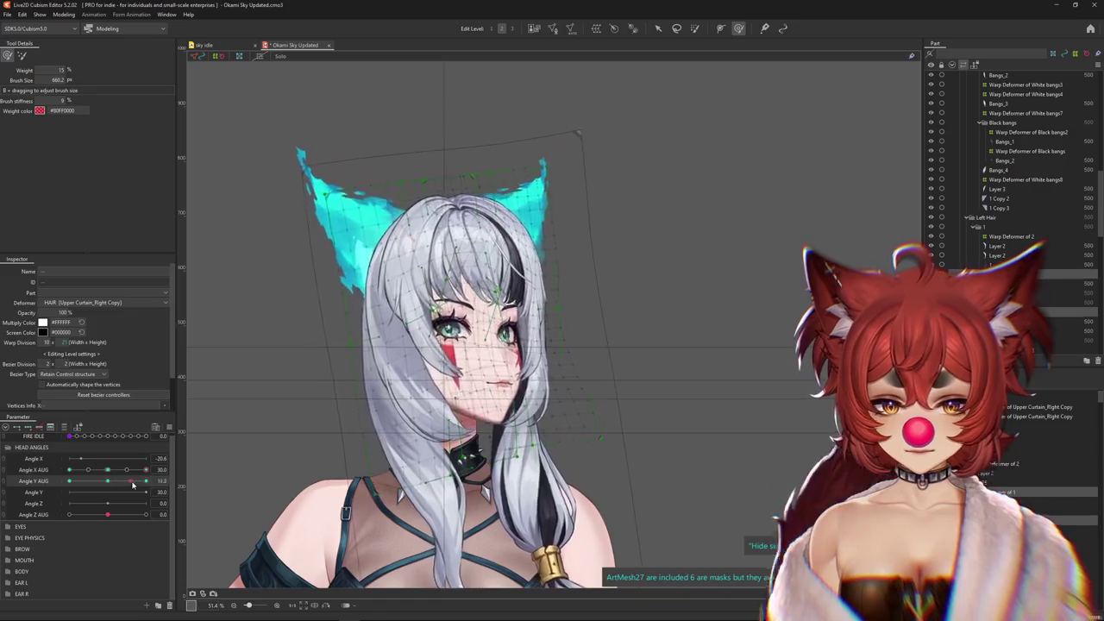
Brush the upper curtain hair to follow the raised, turned head, undoing one stroke
key(b)
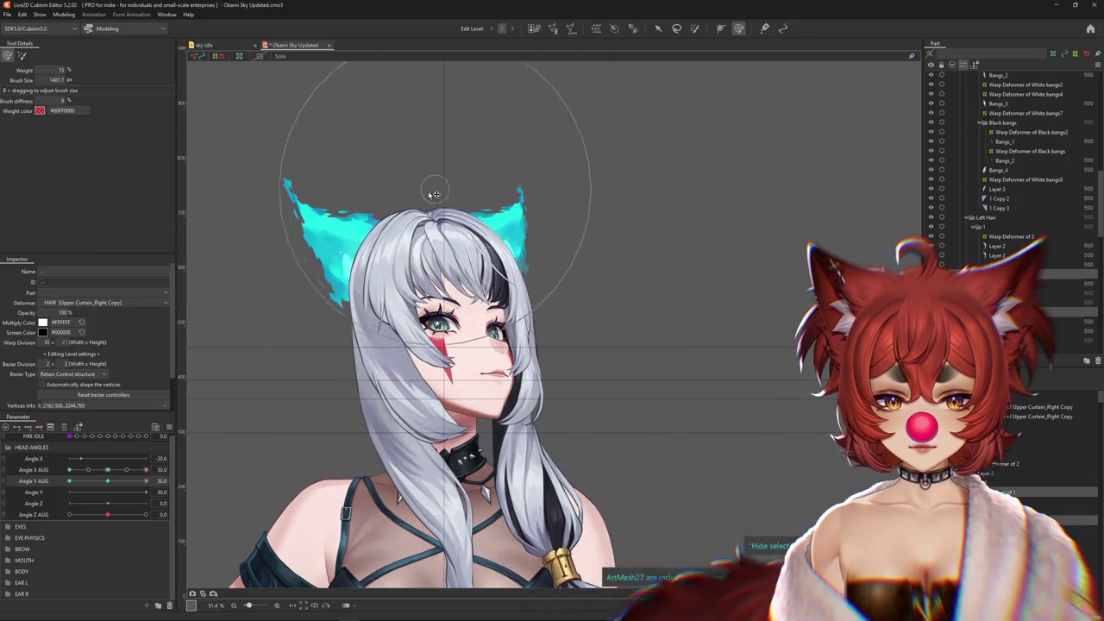
drag(377, 244, 388, 362)
key(ctrl+z)
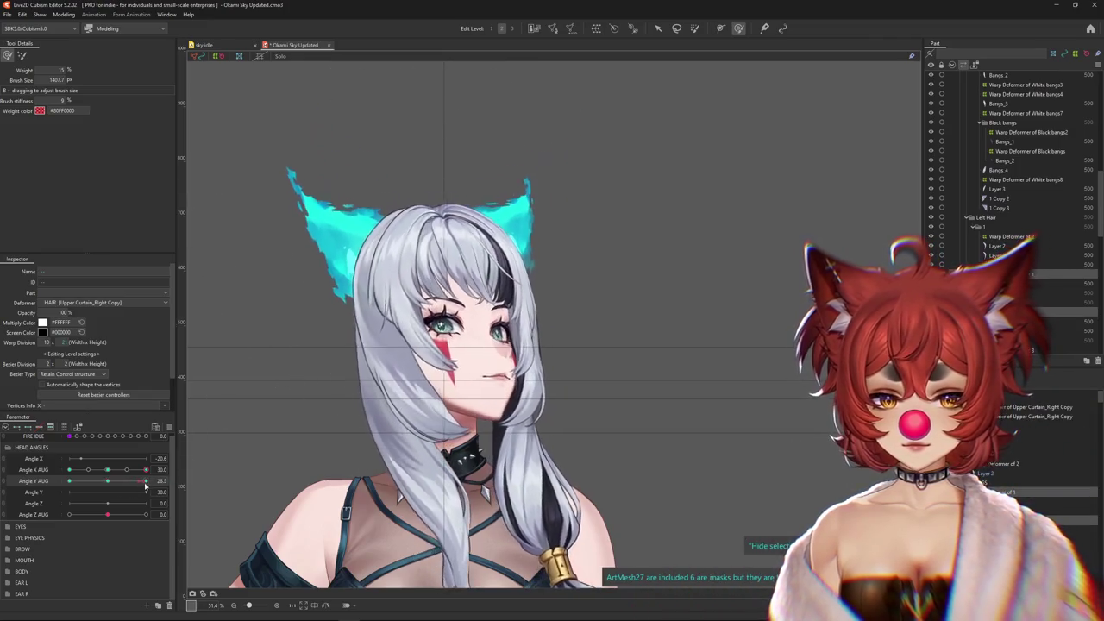
drag(397, 427, 392, 429)
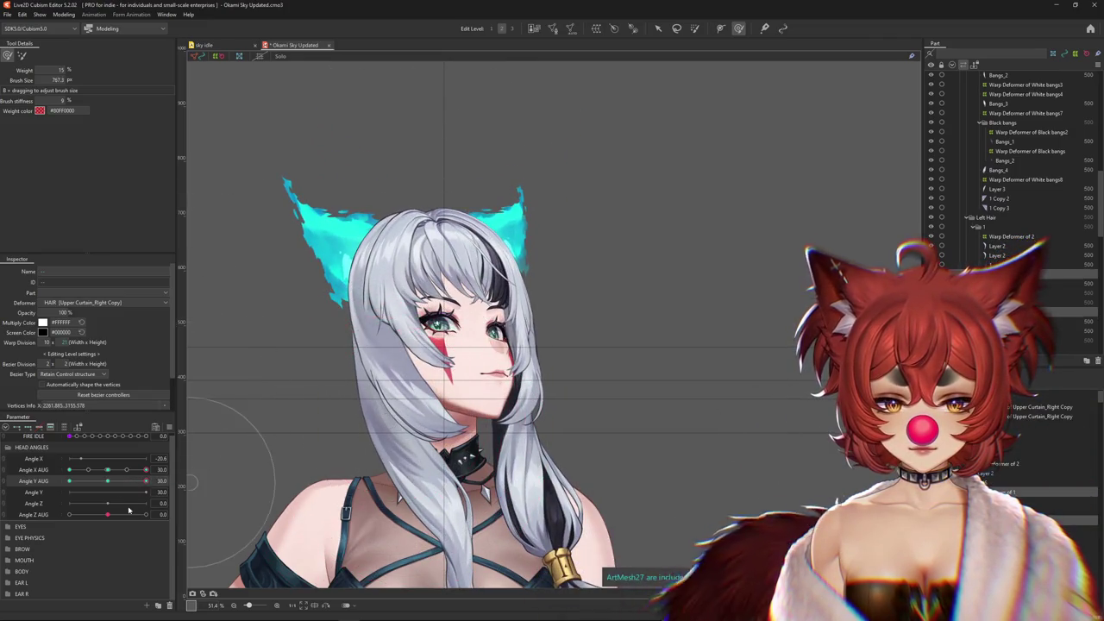
drag(128, 511, 107, 514)
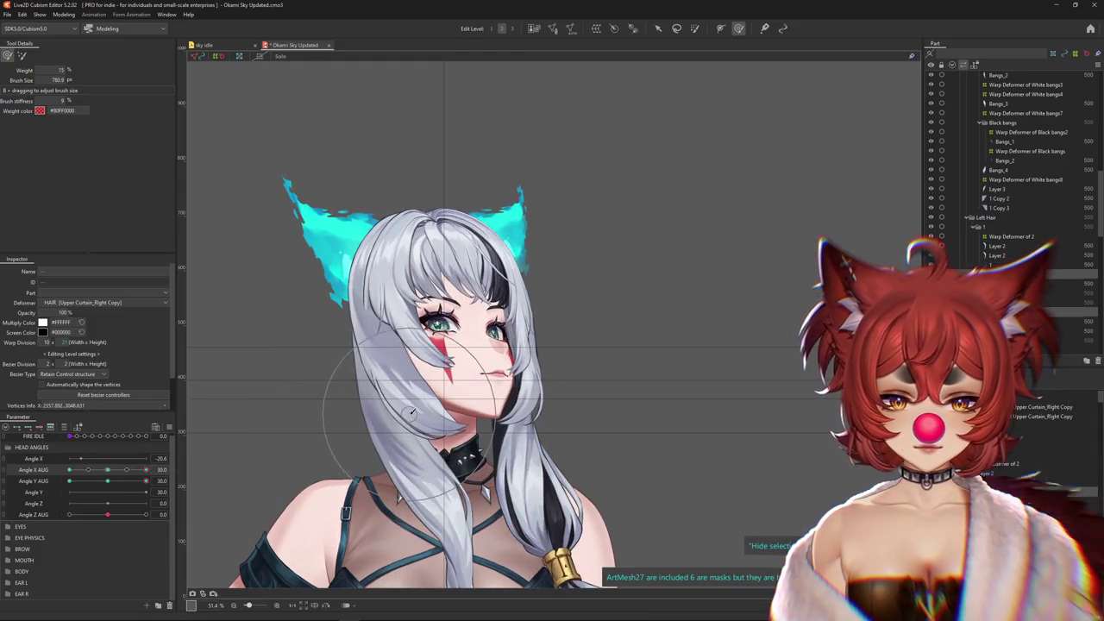
mouse_move(411, 412)
mouse_down()
mouse_move(403, 370)
mouse_move(353, 329)
mouse_up()
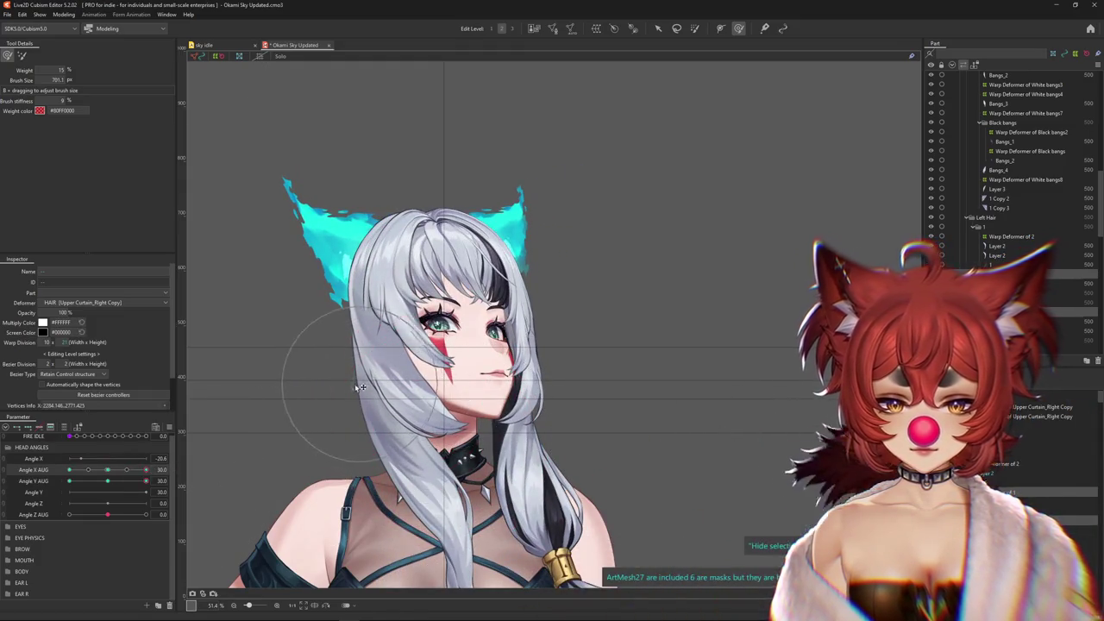
Sweep the head angles to check the hair, show the deformer mesh, and enlarge the brush
drag(146, 481, 147, 480)
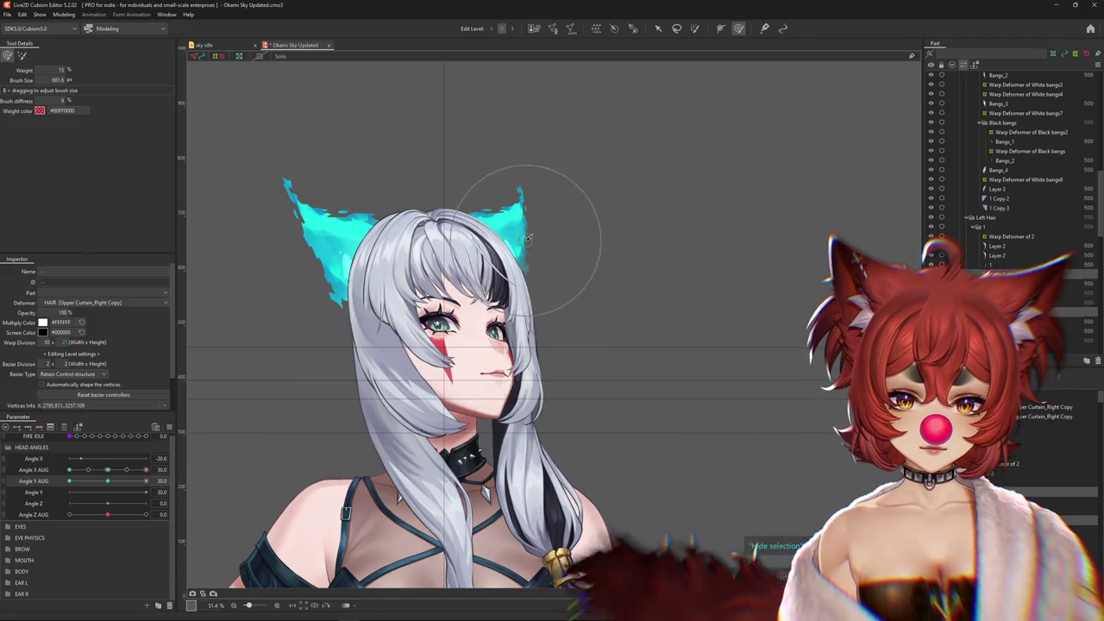
drag(146, 481, 188, 485)
drag(604, 333, 587, 333)
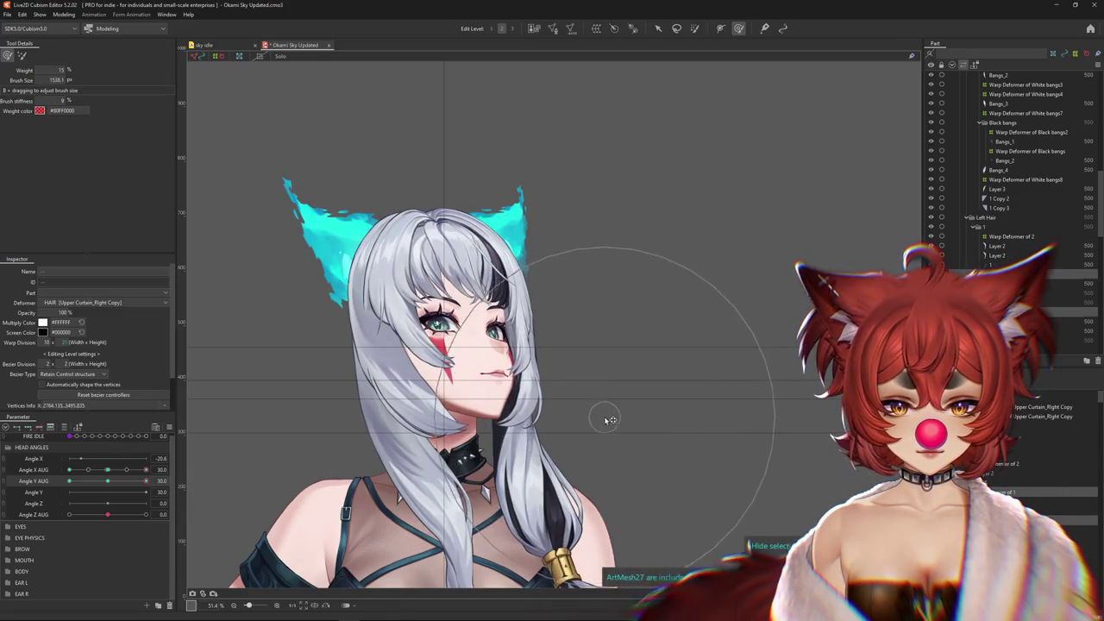
drag(138, 491, 199, 466)
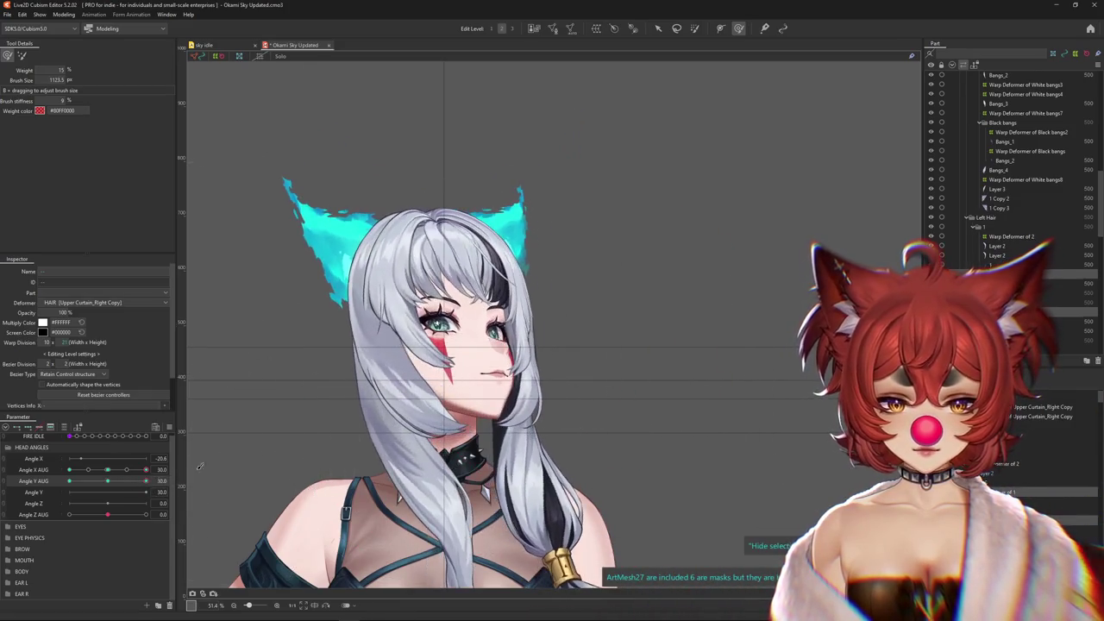
click(353, 250)
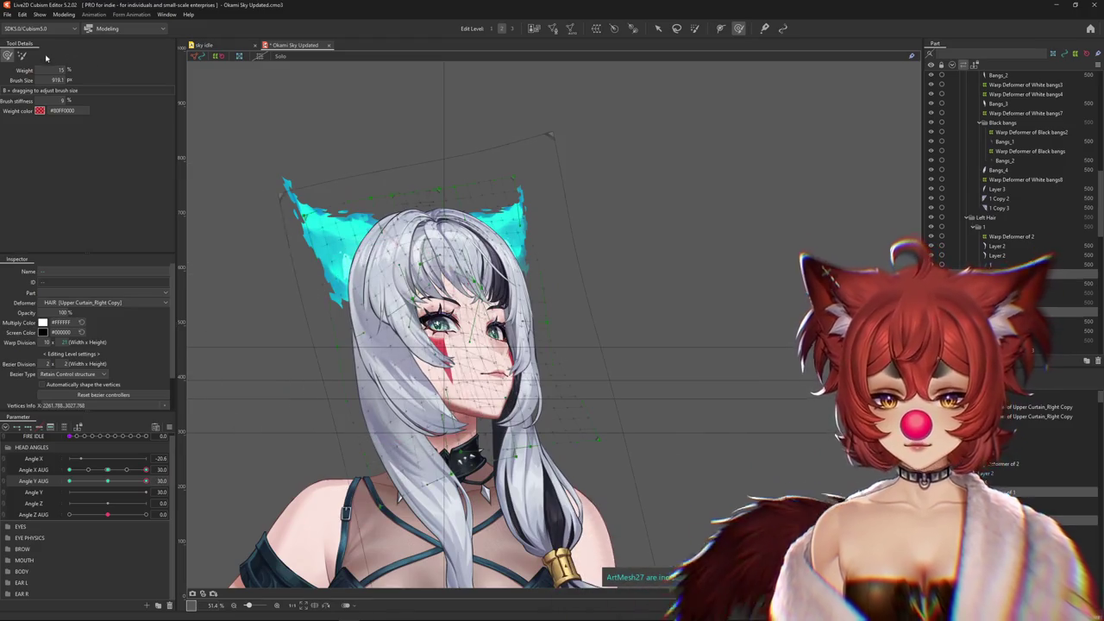
drag(332, 125, 392, 306)
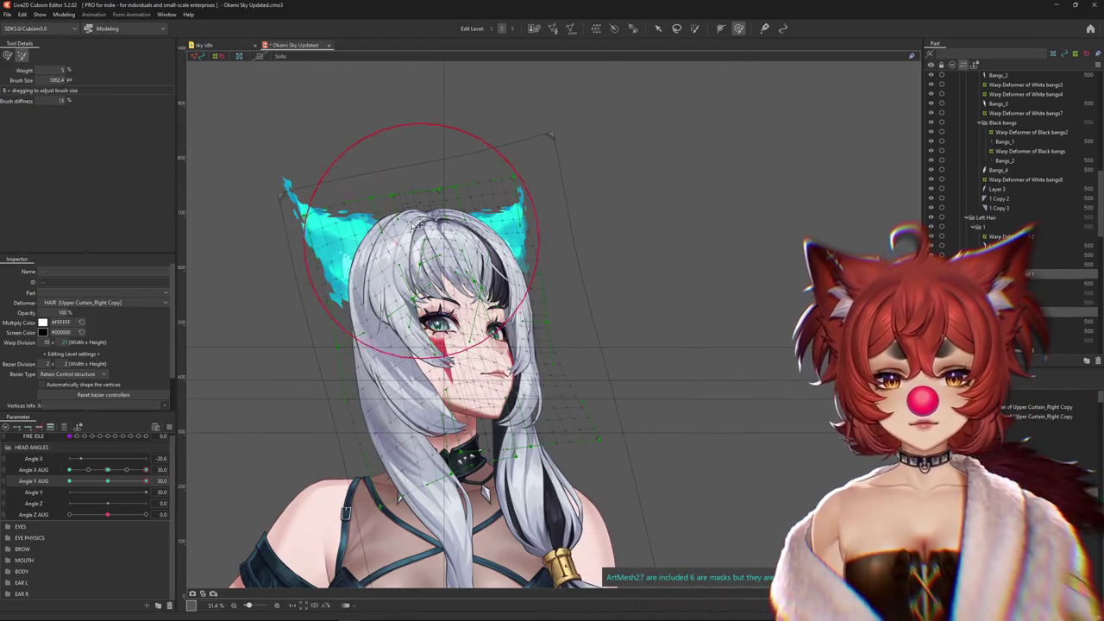
Reshape the left-side hair, then set the head to Angle X AUG 30 and Angle Y AUG -30
mouse_move(146, 481)
mouse_down()
mouse_move(109, 484)
mouse_move(152, 478)
mouse_up()
drag(367, 145, 387, 178)
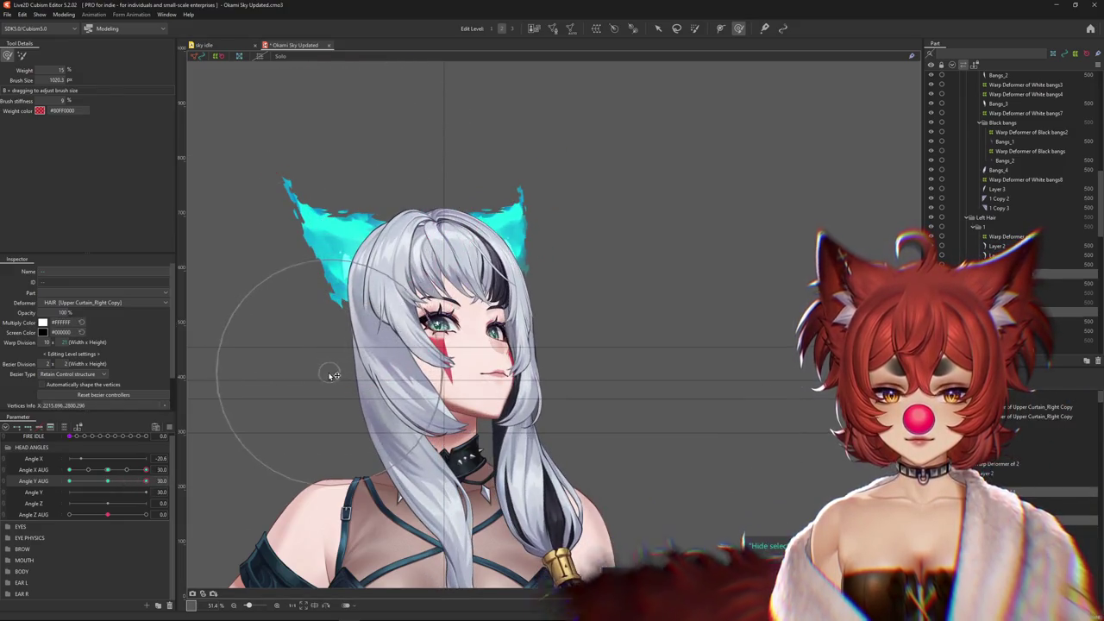
mouse_move(414, 380)
mouse_down()
mouse_move(388, 382)
mouse_move(316, 443)
mouse_up()
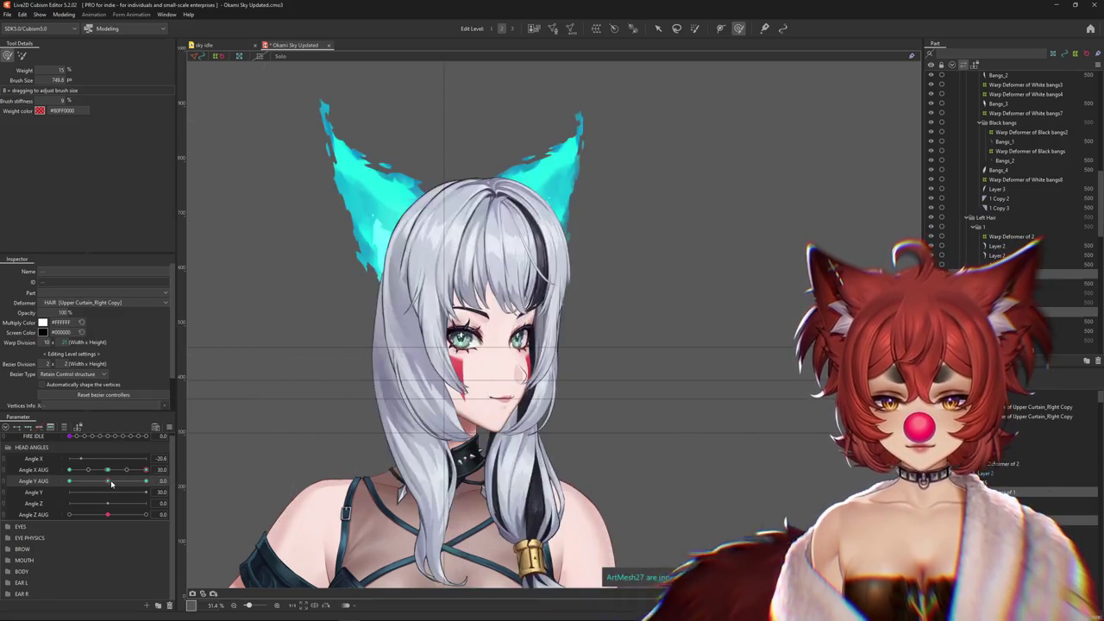
mouse_move(107, 481)
mouse_down()
mouse_move(121, 483)
mouse_move(107, 481)
mouse_up()
drag(604, 318, 536, 300)
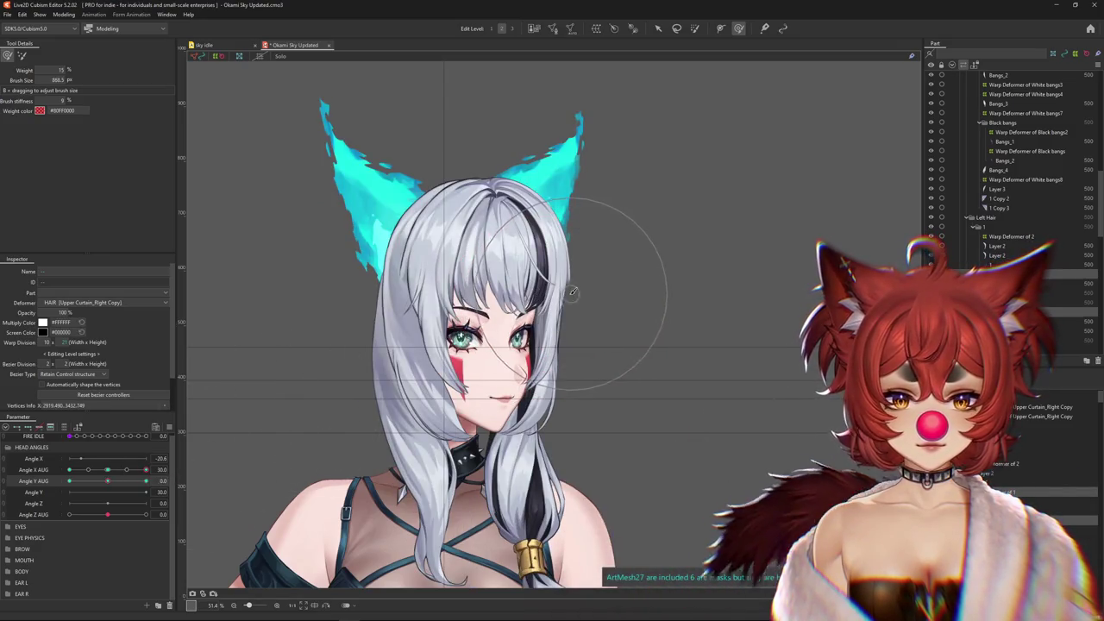
drag(110, 485, 37, 498)
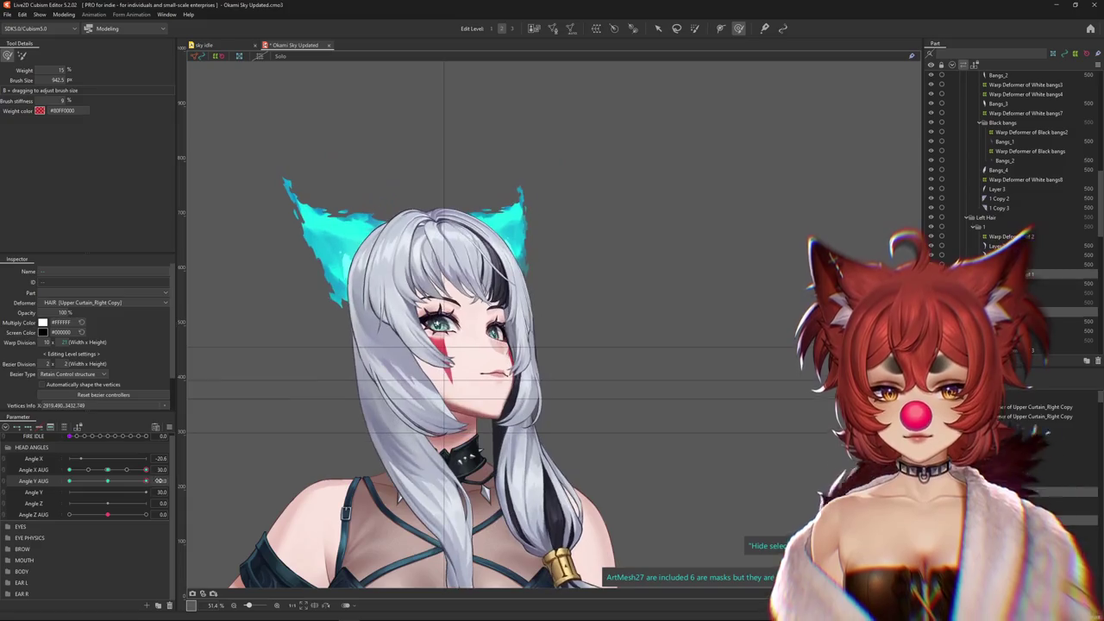
mouse_move(554, 436)
mouse_down()
mouse_move(558, 469)
mouse_move(380, 415)
mouse_up()
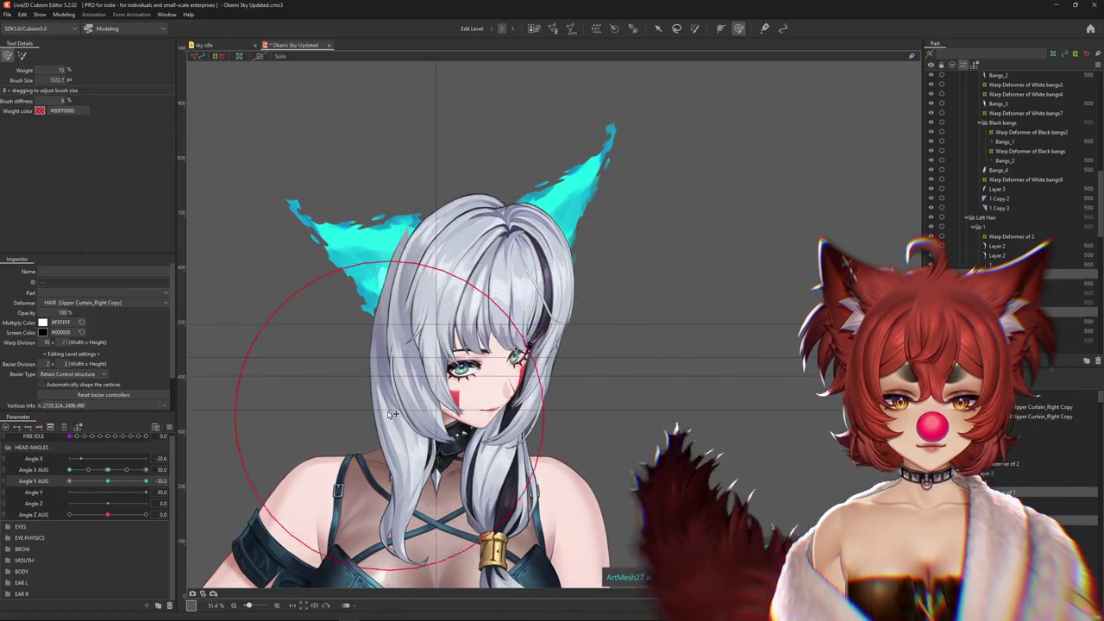
Push the hair on the head's right side and around both ears into place
drag(395, 312, 507, 265)
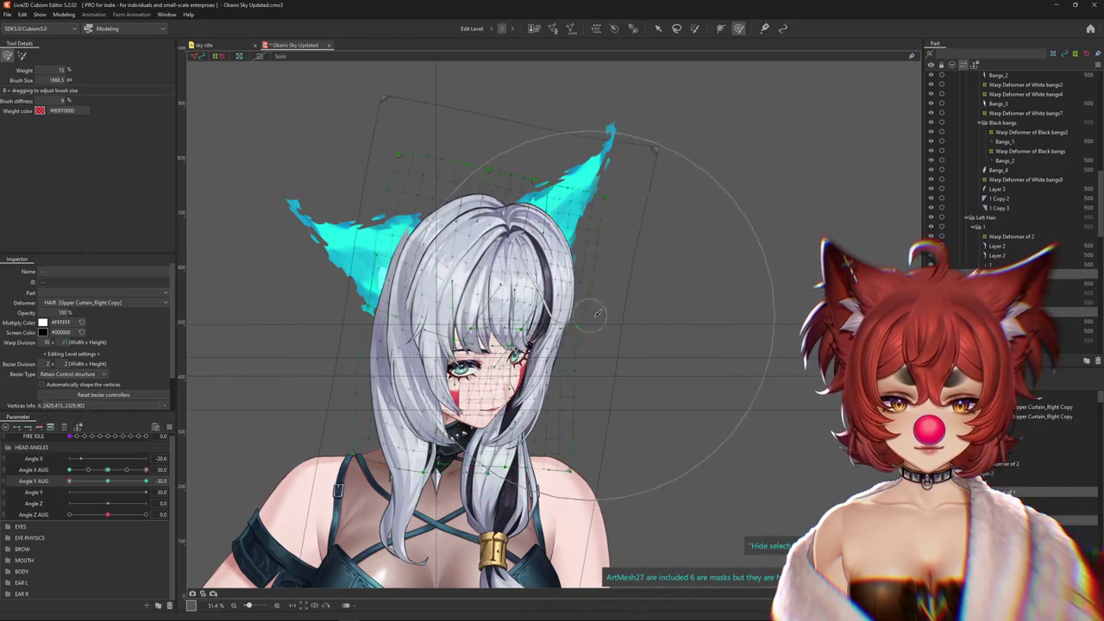
mouse_move(608, 227)
mouse_down()
mouse_move(468, 103)
mouse_move(457, 129)
mouse_up()
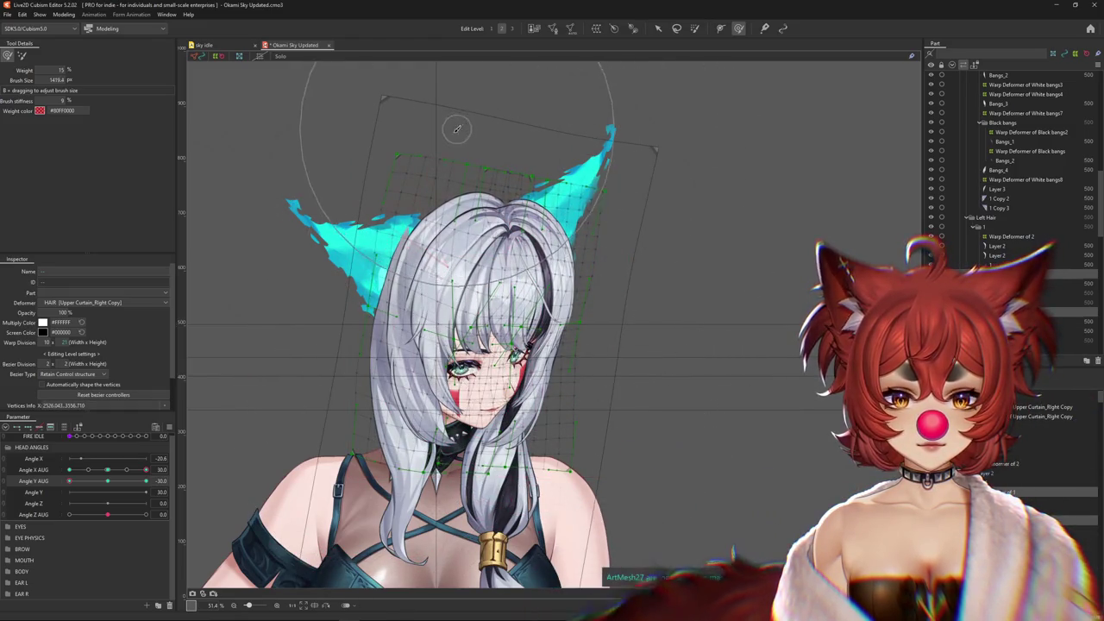
click(603, 326)
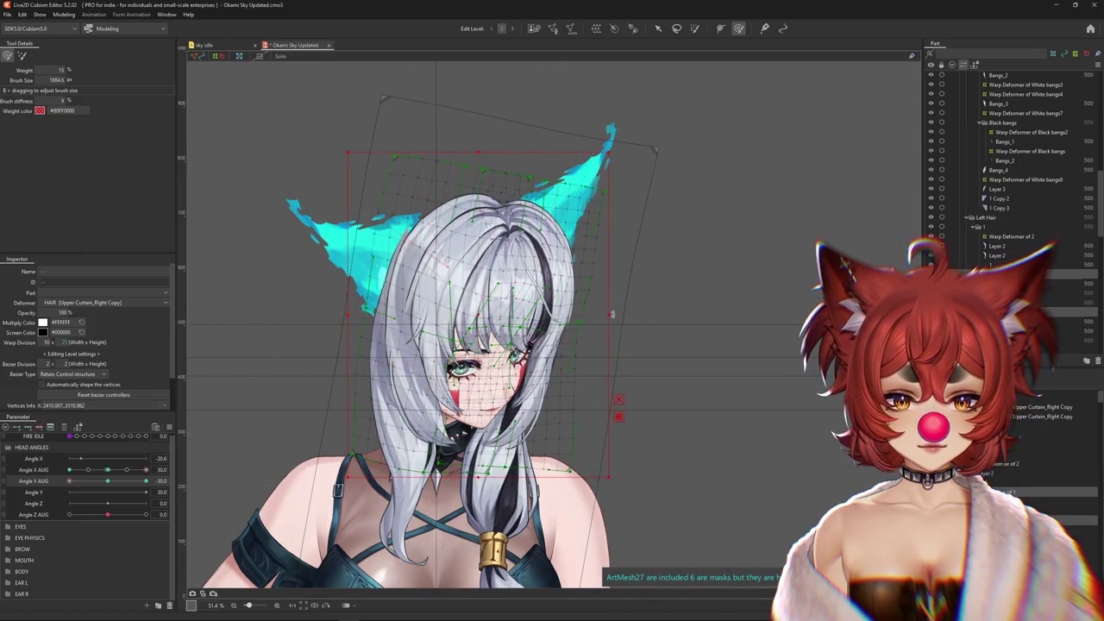
click(107, 482)
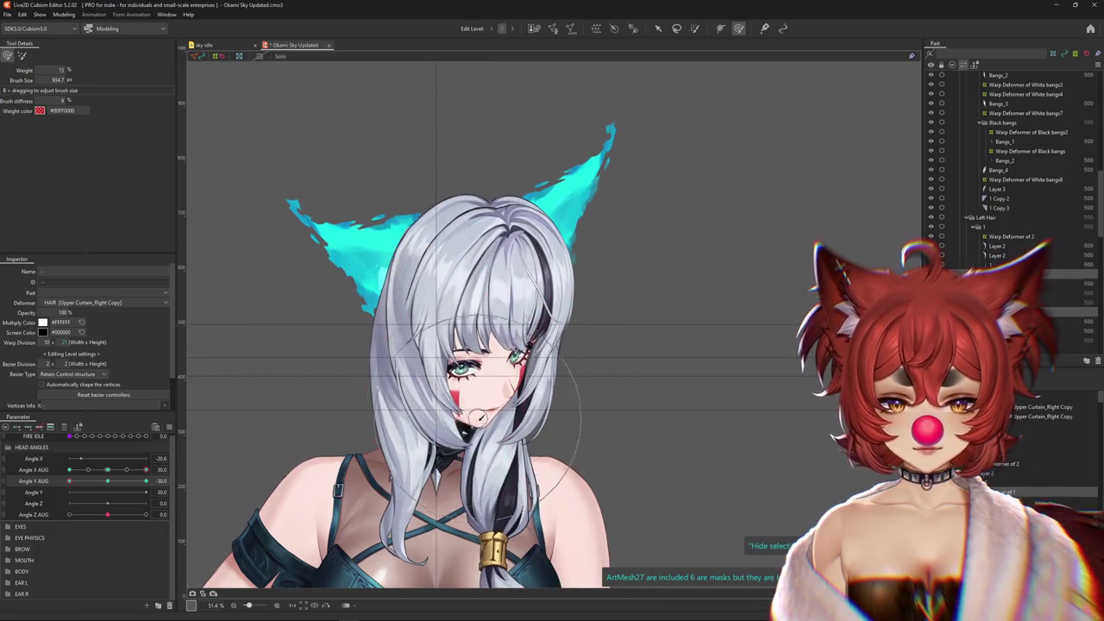
drag(475, 413, 580, 233)
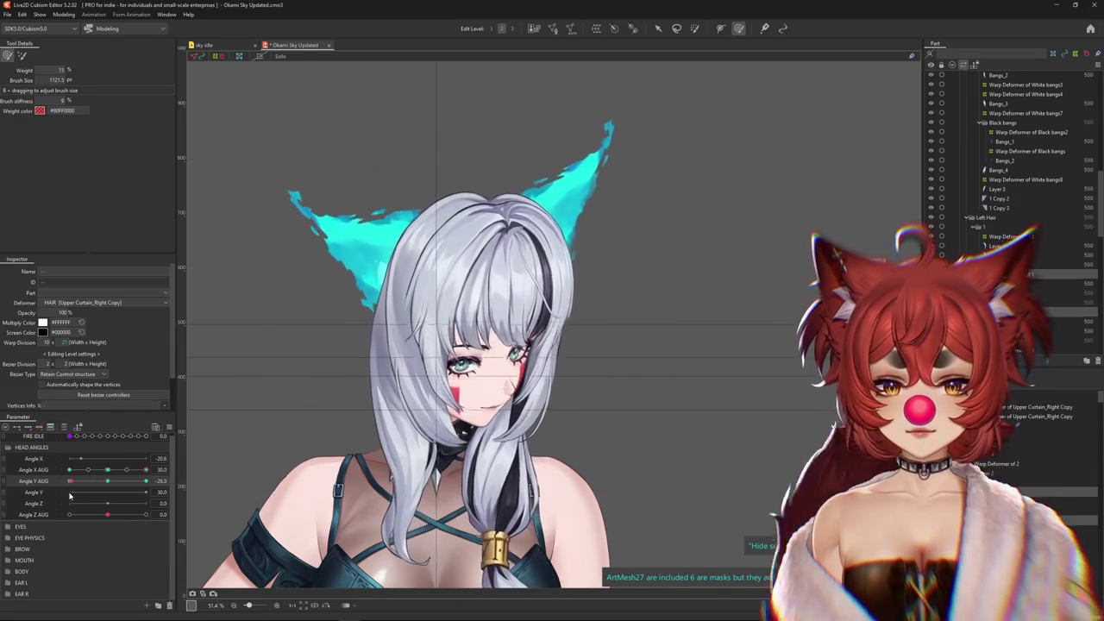
mouse_move(505, 234)
mouse_down()
mouse_move(554, 204)
mouse_move(522, 183)
mouse_up()
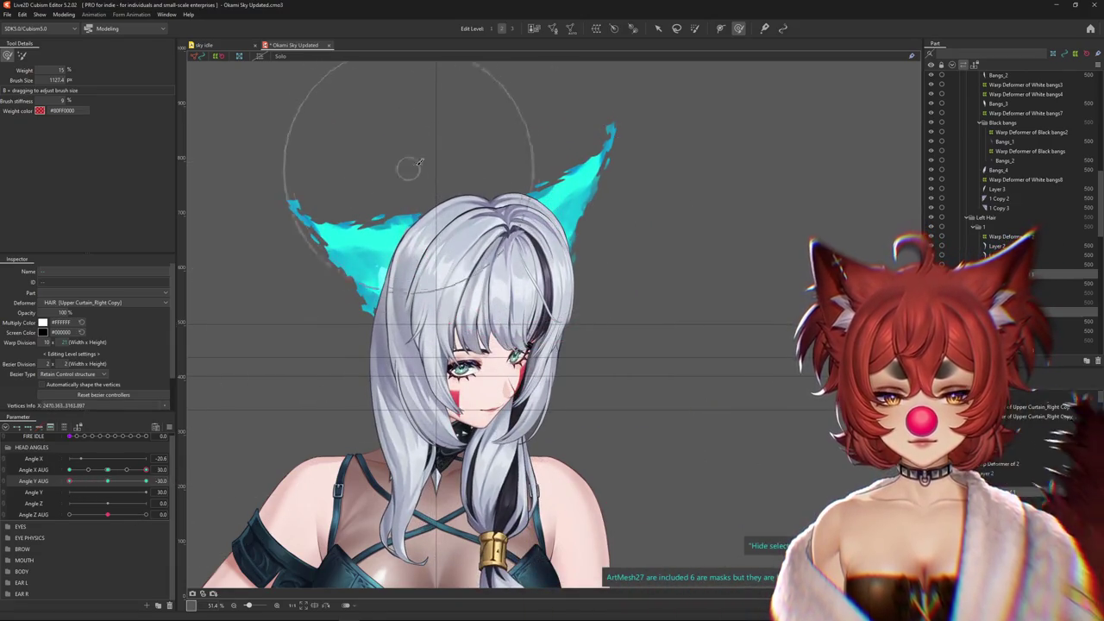
drag(335, 292, 310, 345)
Refine the left- and right-side hair while sweeping Angle Y AUG to preview the downward pose
drag(146, 481, 70, 483)
drag(367, 353, 351, 354)
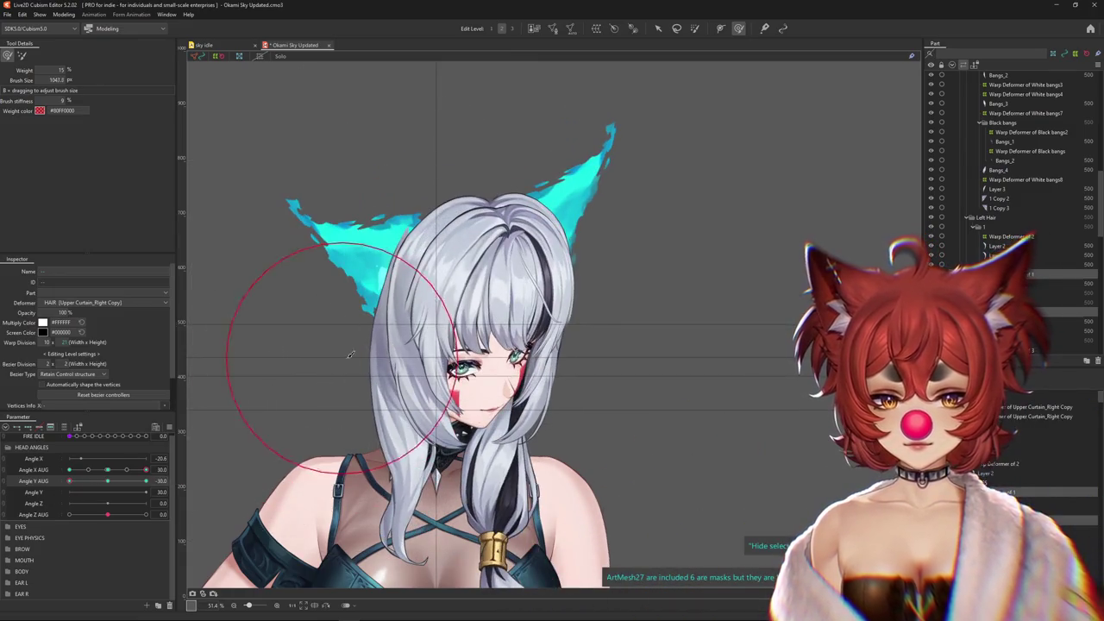
drag(146, 481, 66, 490)
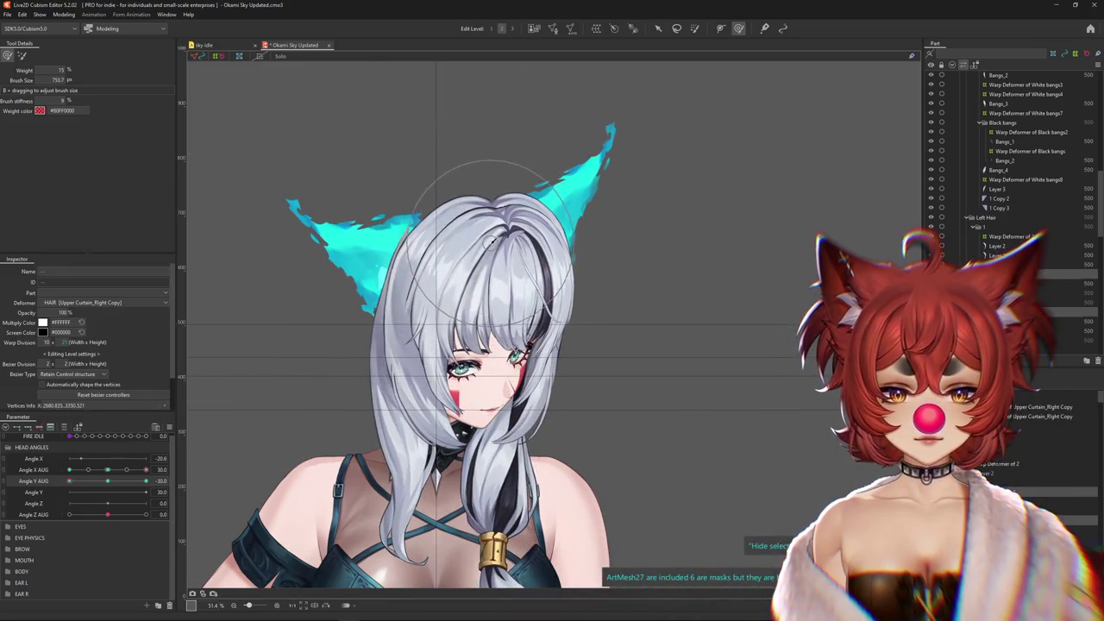
mouse_move(146, 480)
mouse_down()
mouse_move(82, 491)
mouse_move(87, 472)
mouse_up()
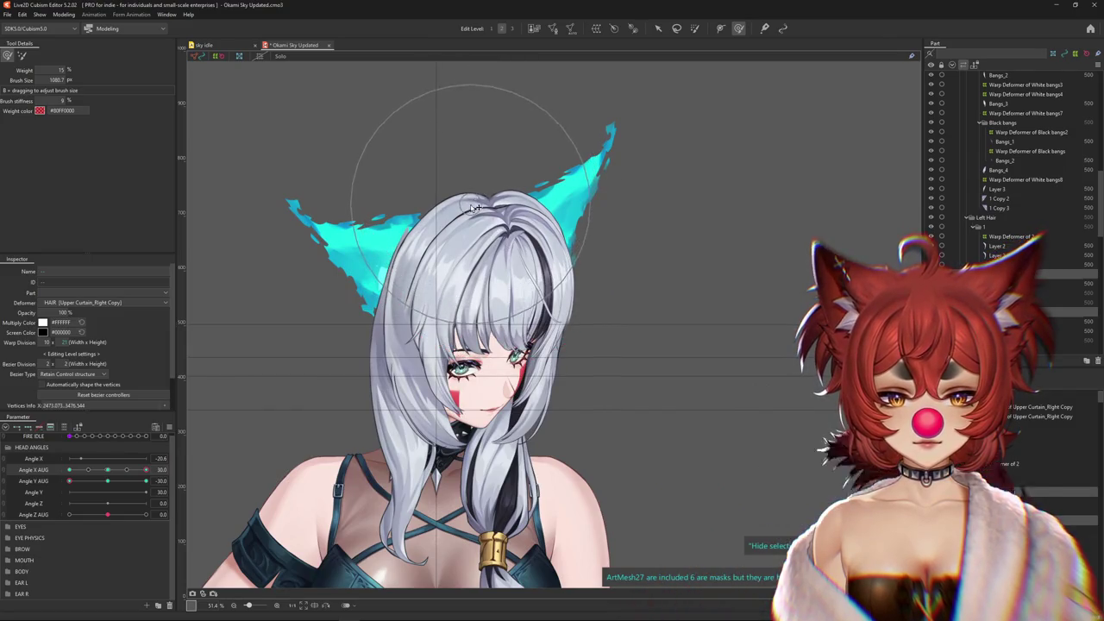
drag(146, 480, 181, 479)
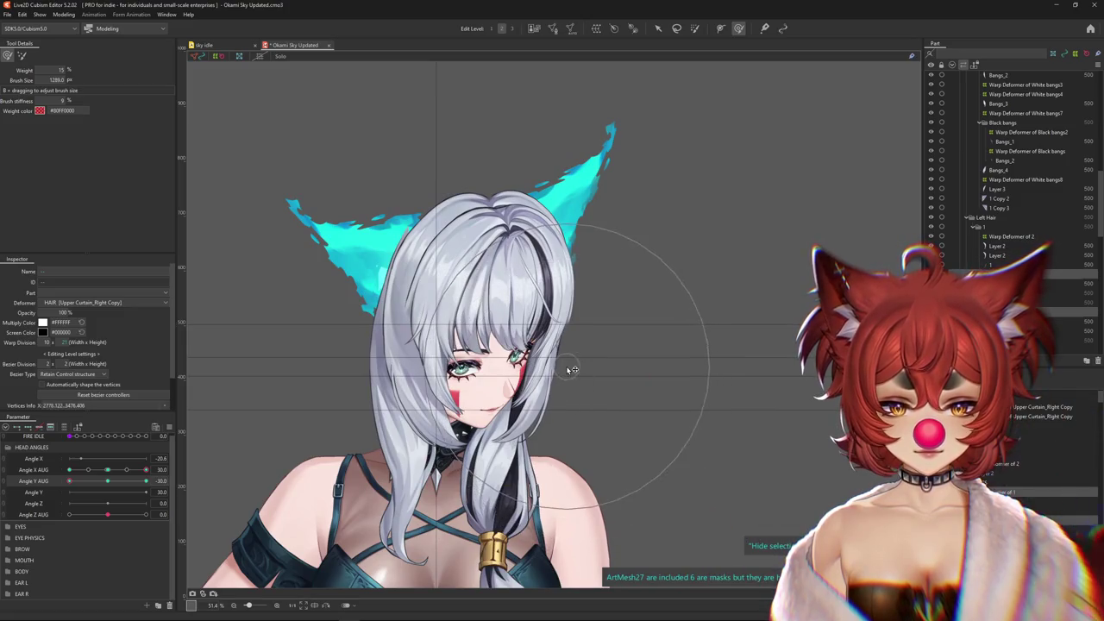
drag(119, 493, 86, 493)
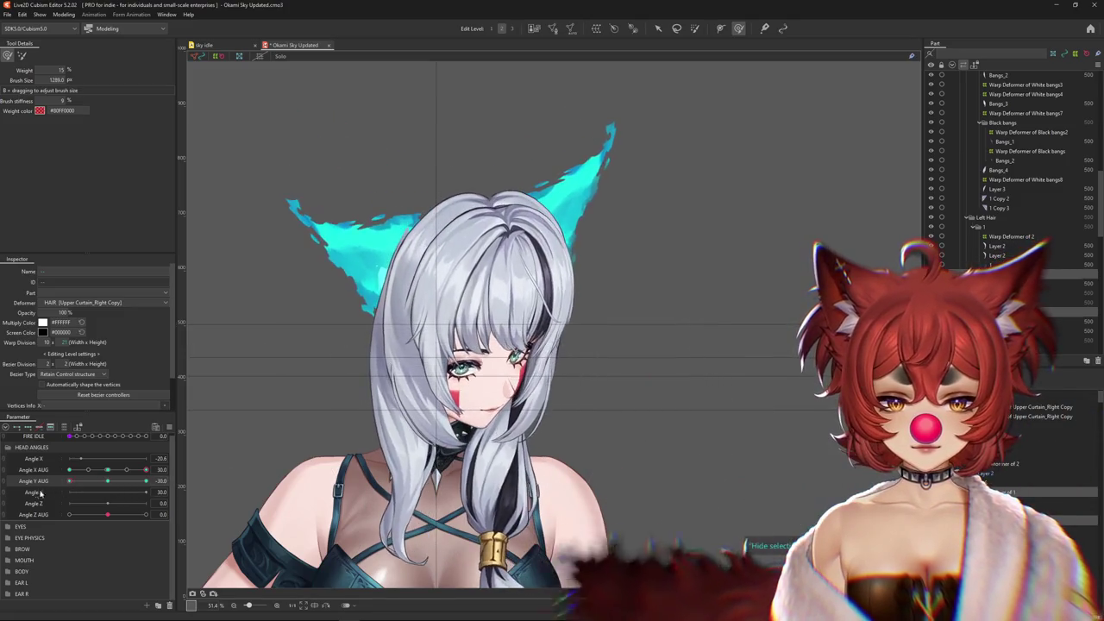
mouse_move(106, 485)
mouse_down()
mouse_move(59, 492)
mouse_move(101, 486)
mouse_up()
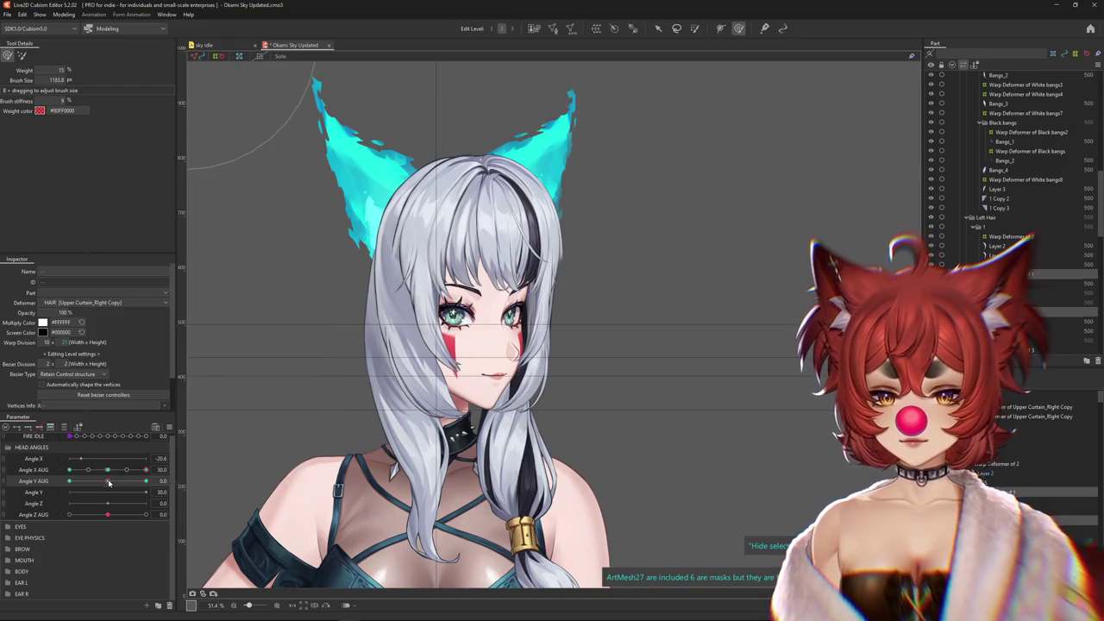
Tilt the sideways-turned head up to Angle Y AUG 30 and shrink the deform brush
click(208, 481)
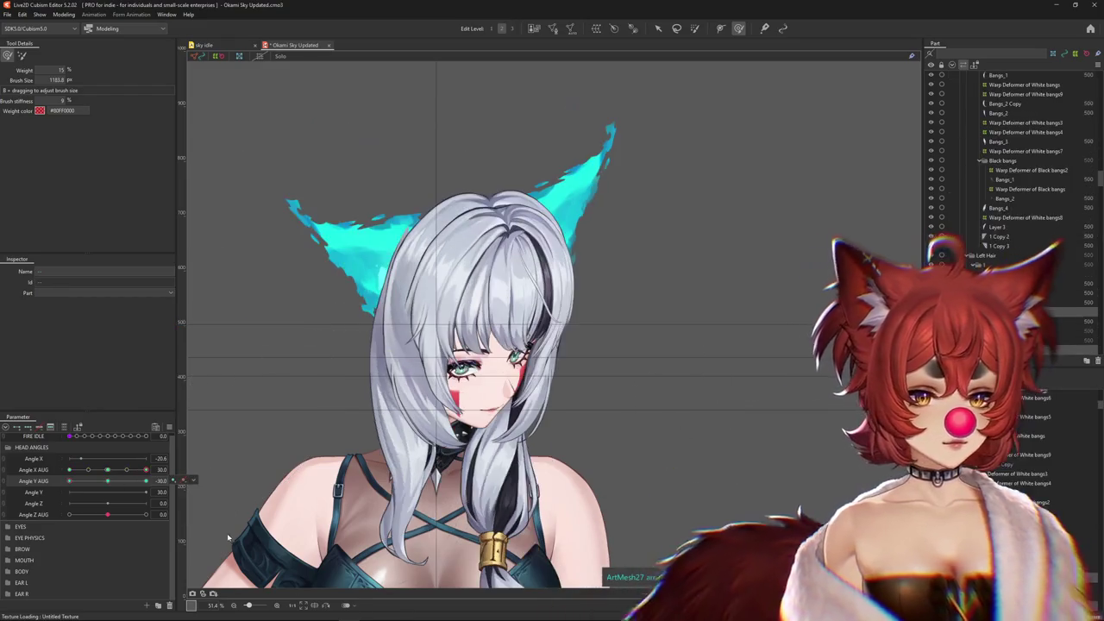
drag(136, 486, 109, 485)
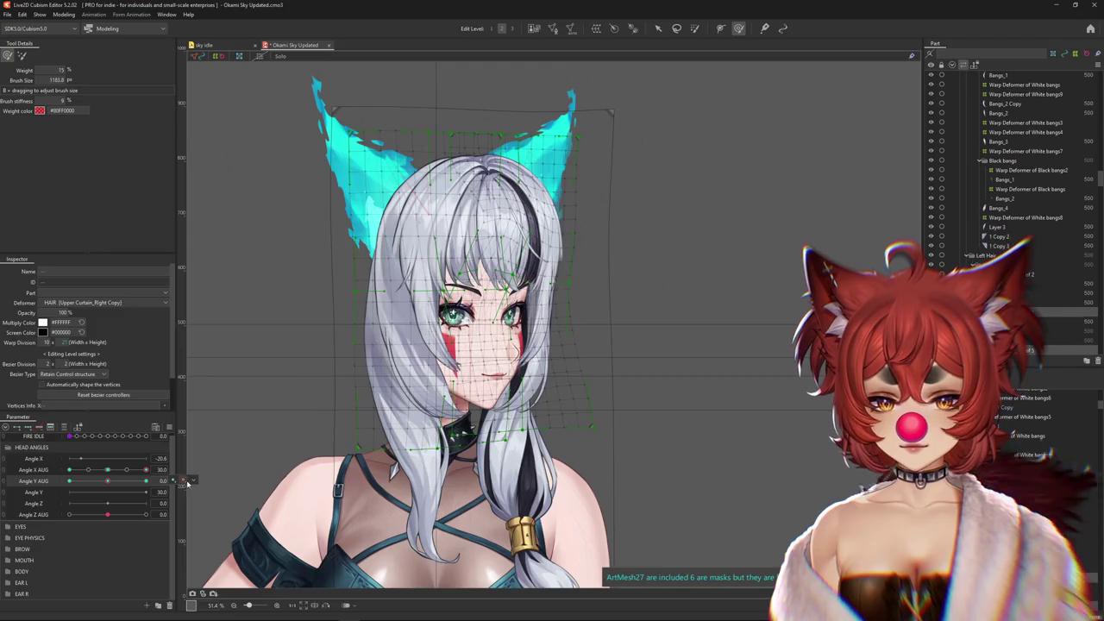
click(186, 484)
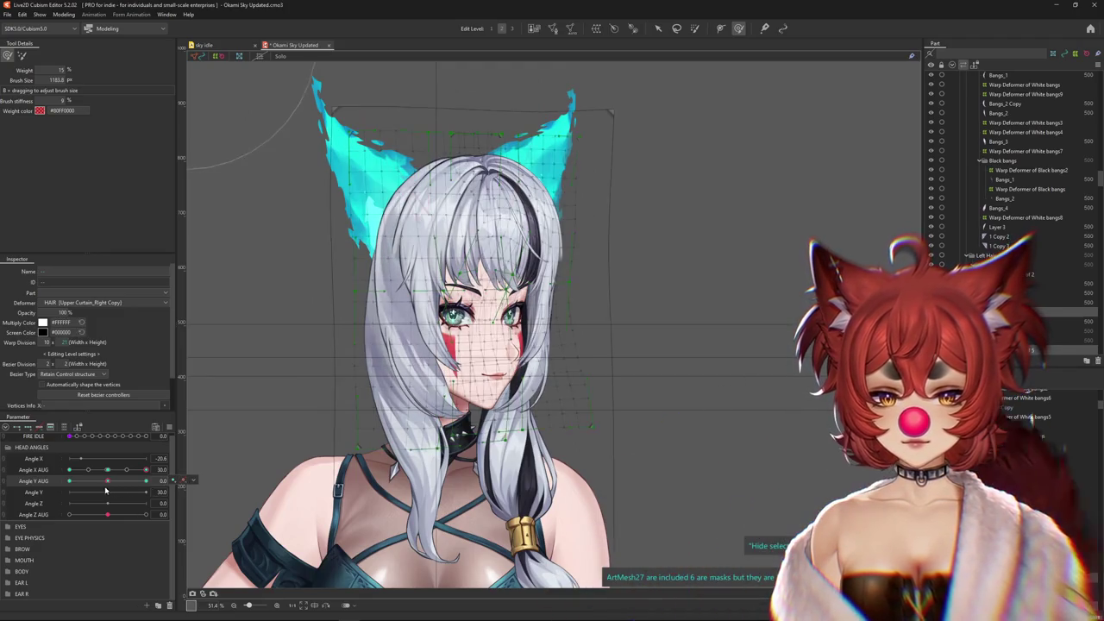
drag(107, 480, 146, 480)
click(107, 481)
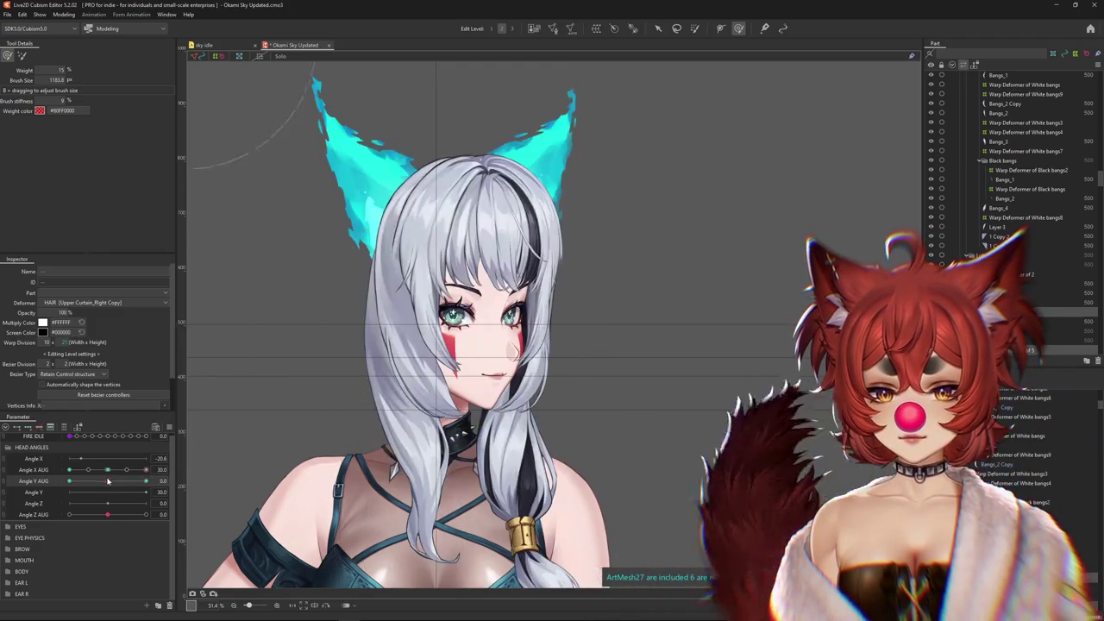
drag(465, 207, 453, 170)
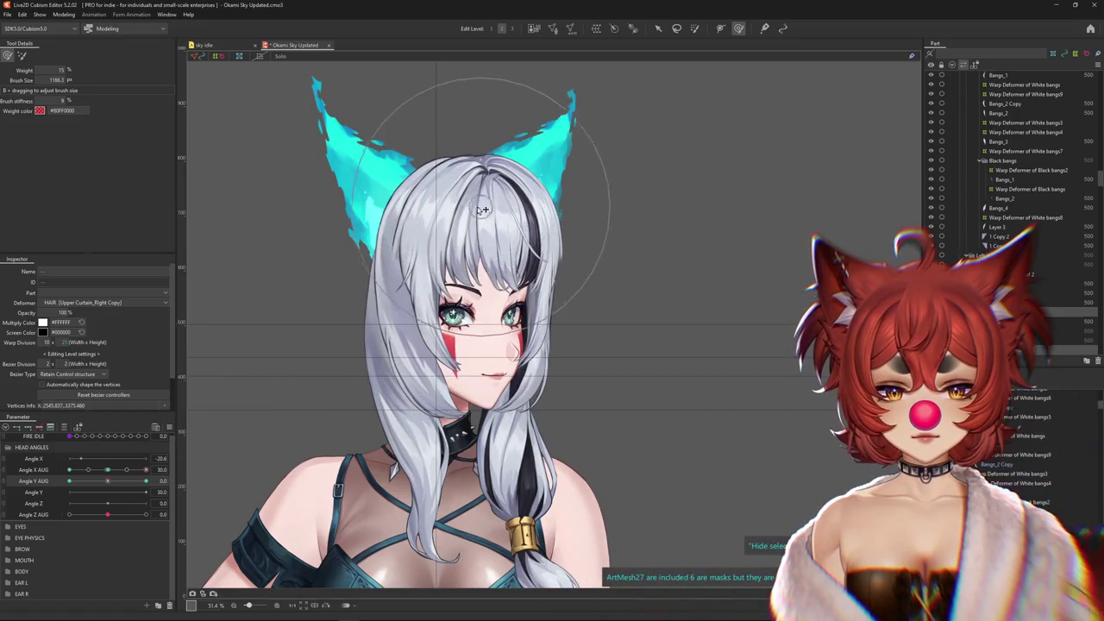
Reshape the Upper Curtain_Right hair beside the face at about -23 tilt, then swing Angle X AUG from 30 to -30
mouse_move(107, 481)
mouse_down()
mouse_move(75, 480)
mouse_move(146, 481)
mouse_up()
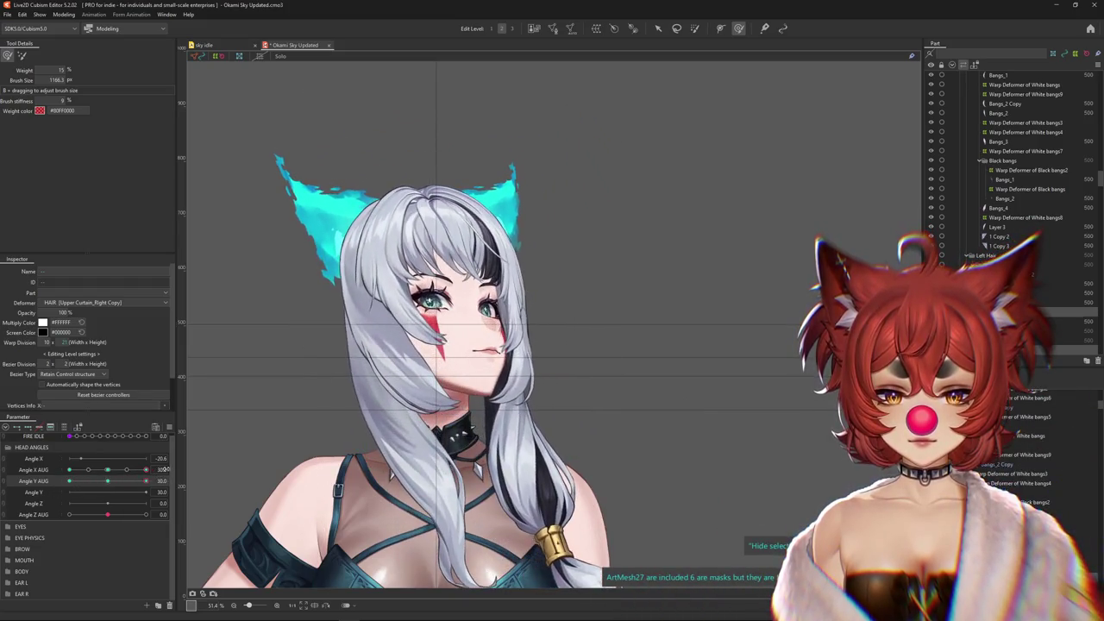
drag(398, 116, 303, 303)
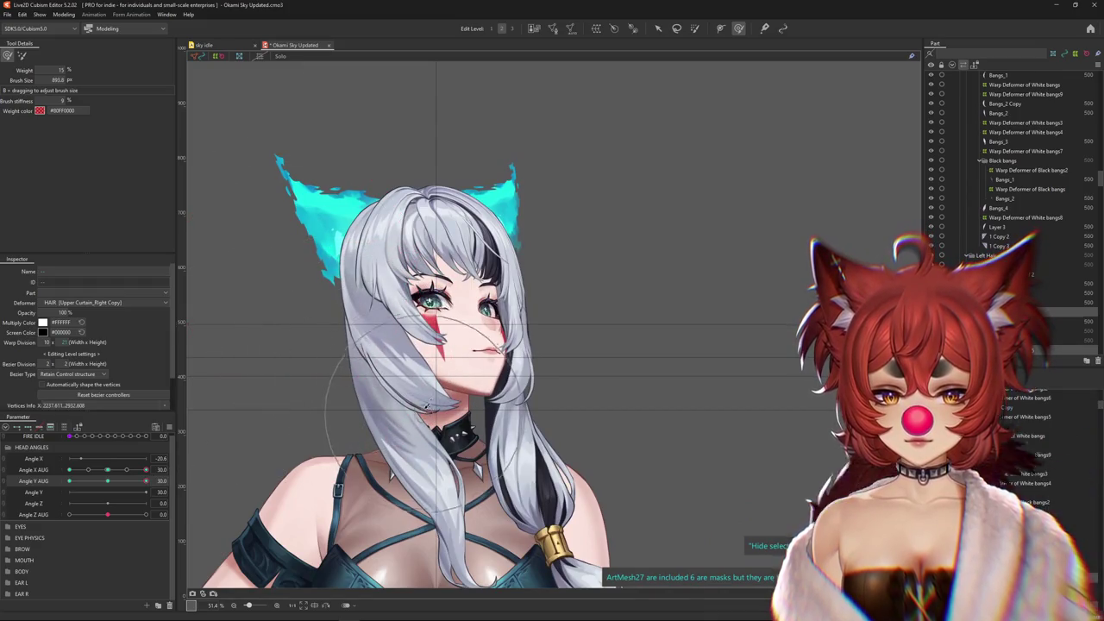
drag(426, 406, 423, 385)
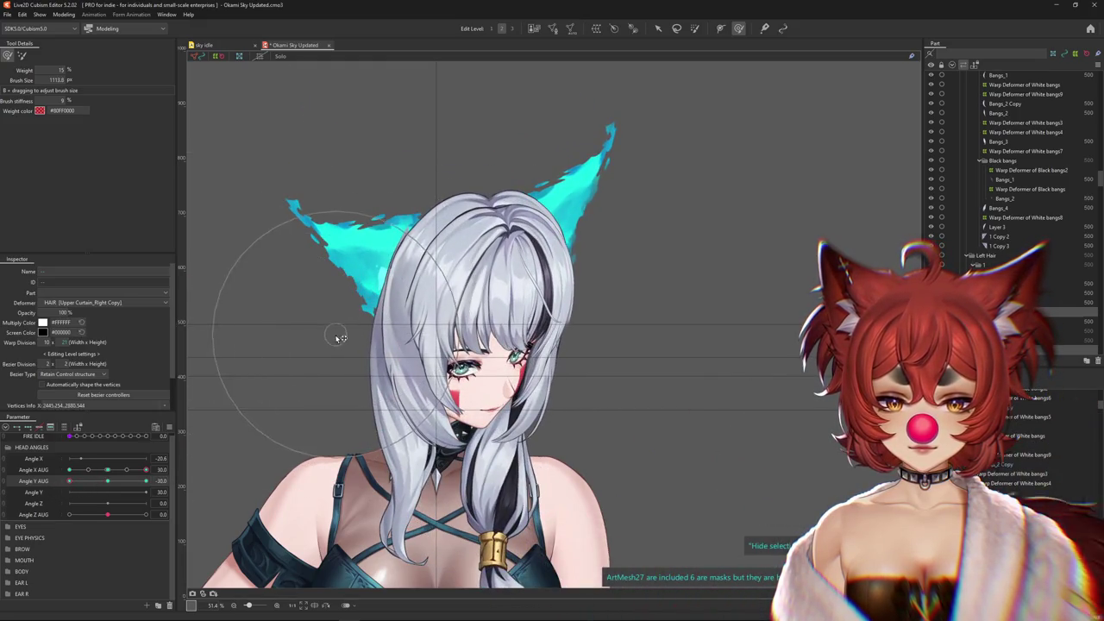
drag(339, 337, 341, 507)
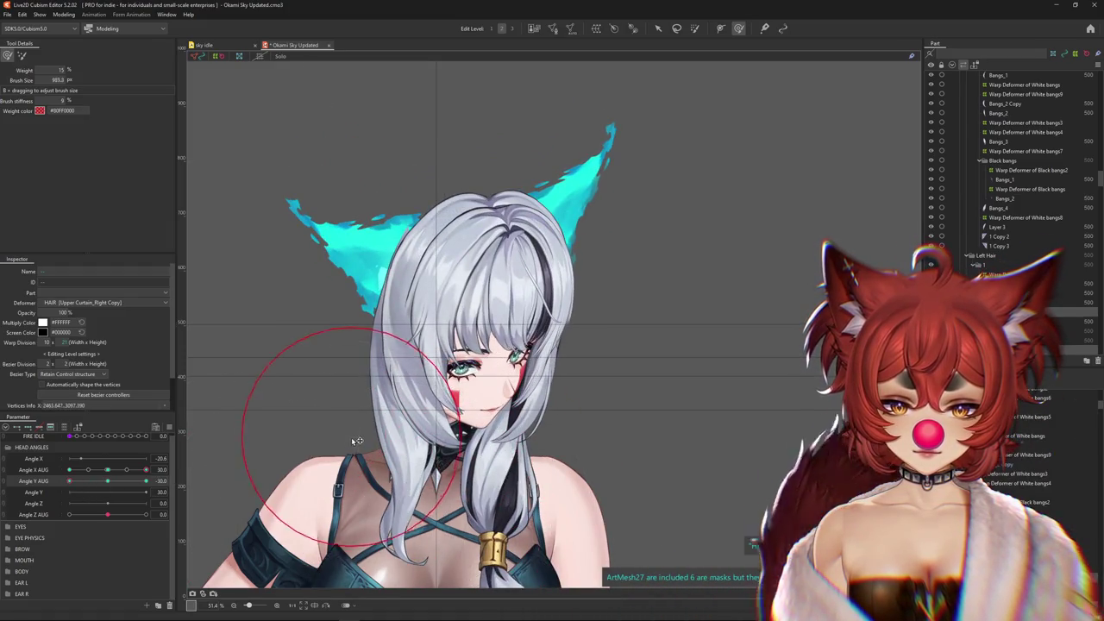
drag(356, 441, 515, 456)
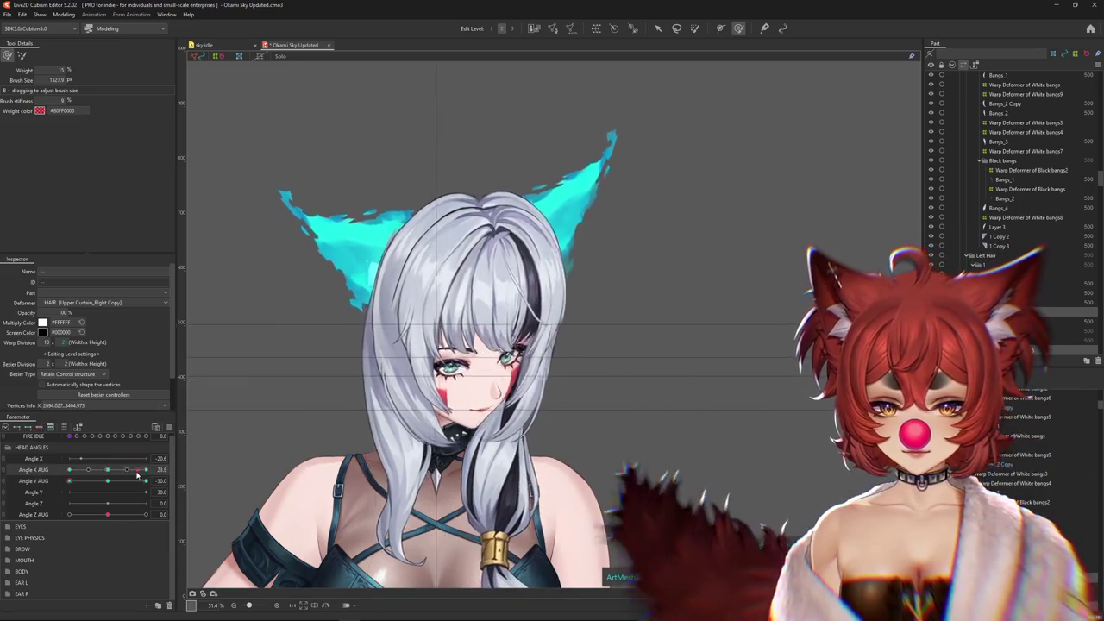
drag(135, 472, 146, 472)
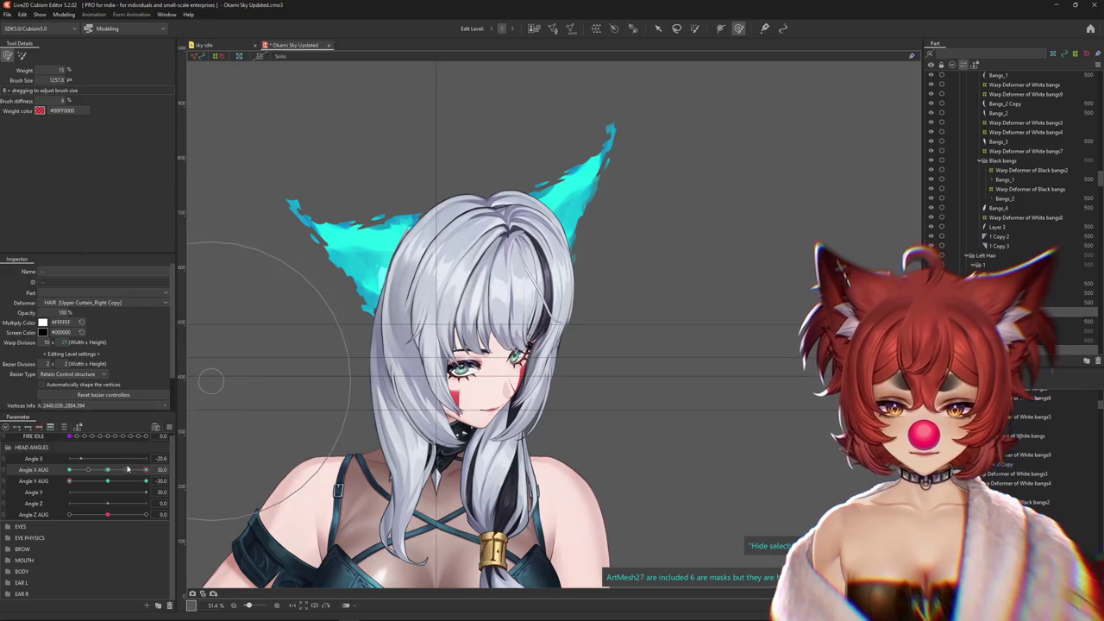
drag(127, 469, 58, 479)
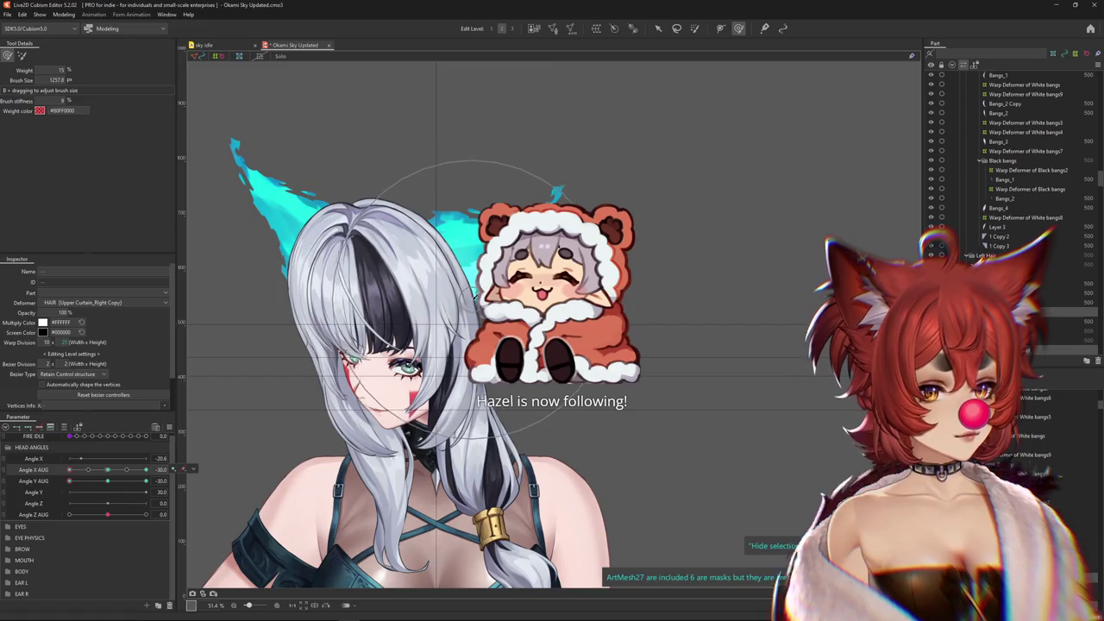
Rotate the hair warp deformer clockwise and shift it up and slightly left
click(470, 292)
drag(531, 429, 524, 441)
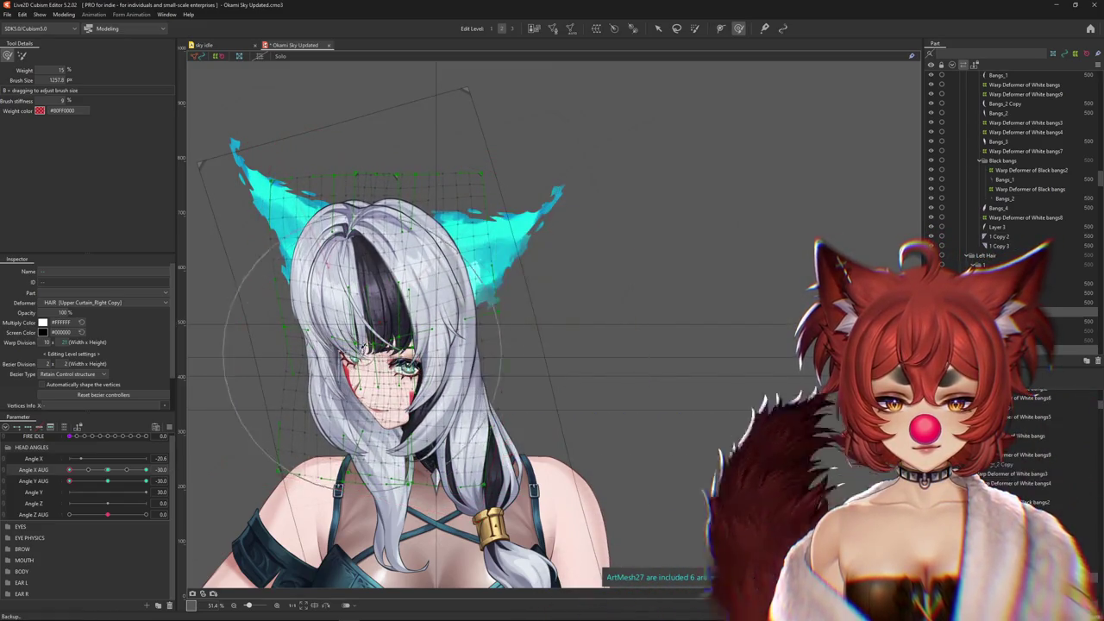
drag(376, 324, 372, 315)
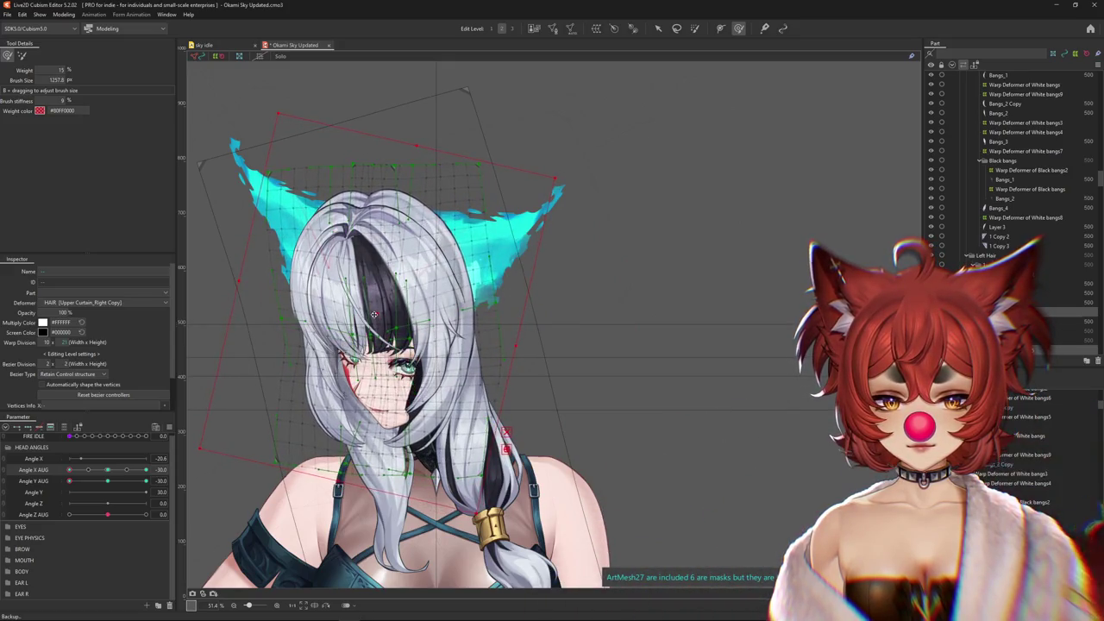
Brush the hair on the upper and lower head to fit the Angle X AUG -30 pose
drag(94, 462, 107, 480)
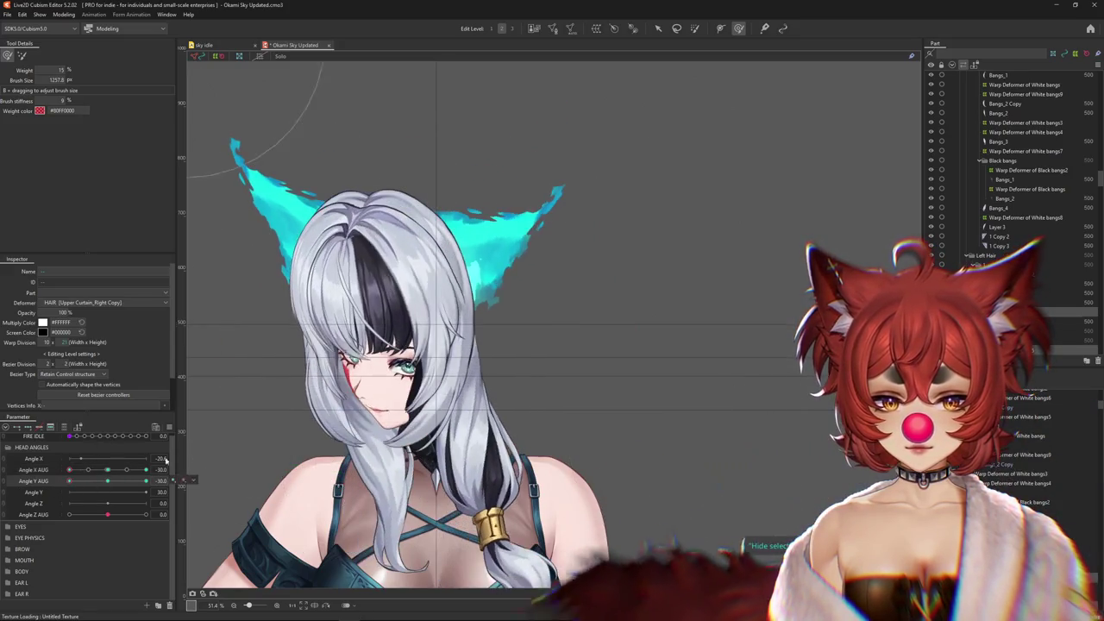
drag(331, 416, 383, 211)
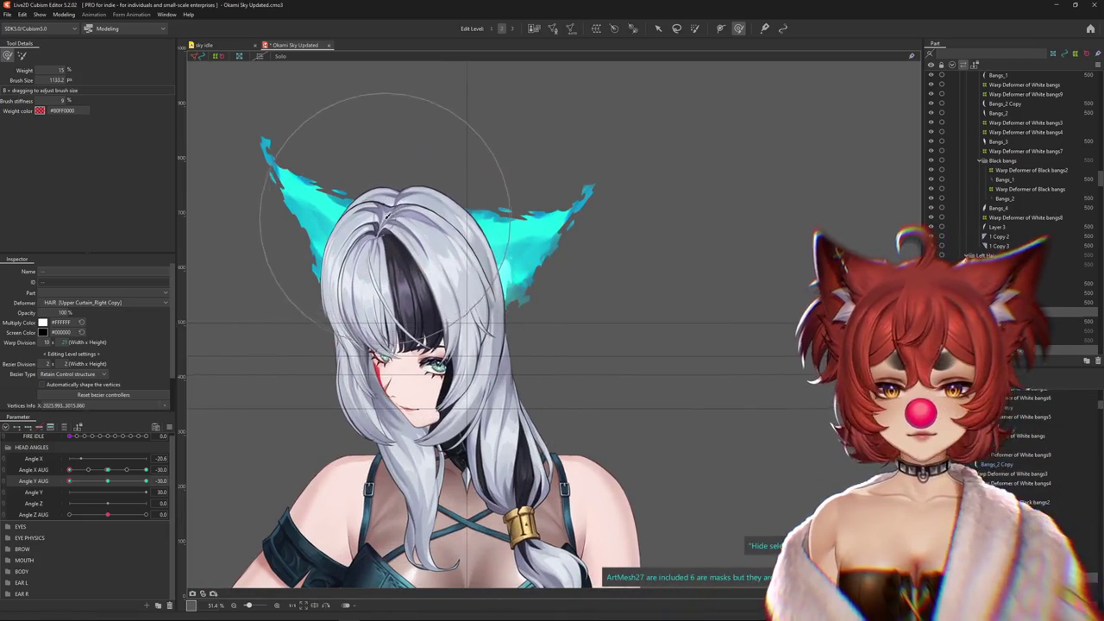
drag(372, 256, 423, 135)
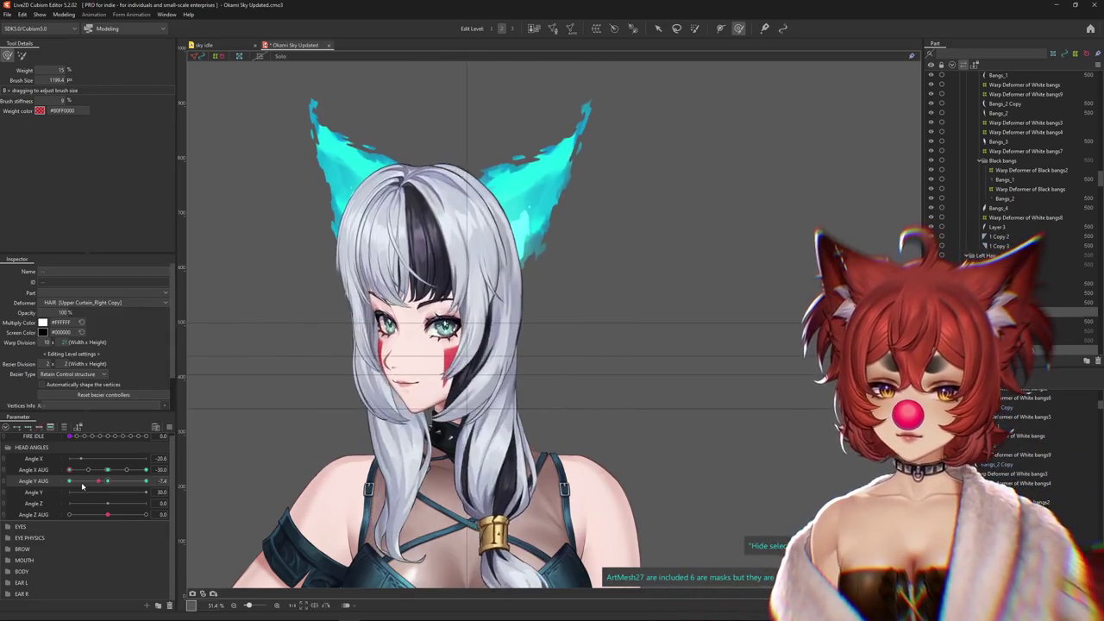
mouse_move(399, 255)
mouse_down()
mouse_move(456, 328)
mouse_move(440, 254)
mouse_up()
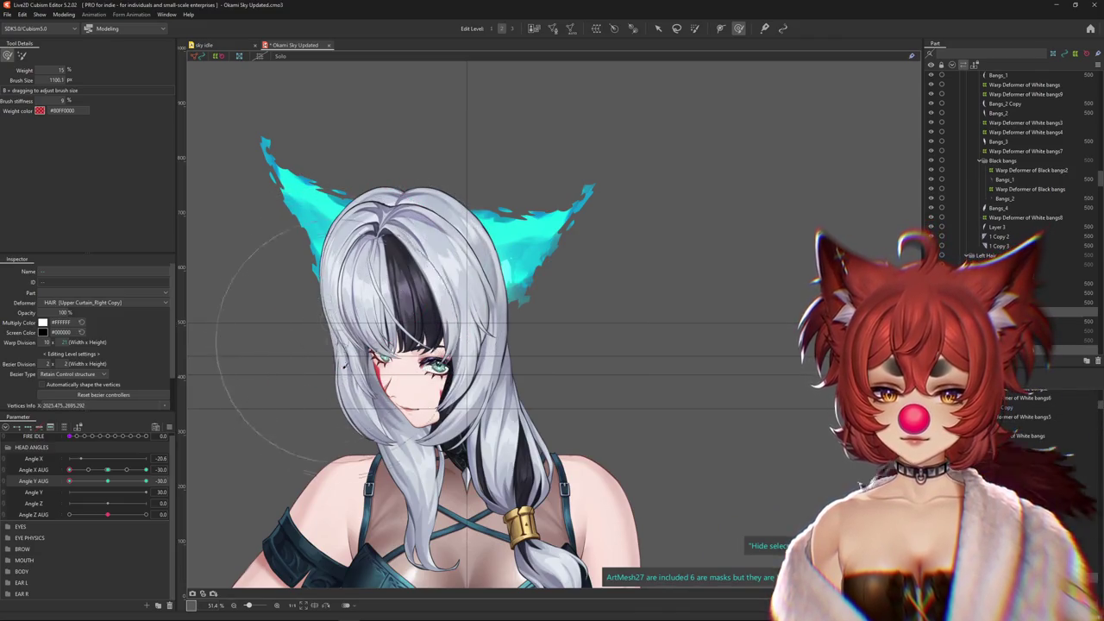
mouse_move(345, 345)
mouse_down()
mouse_move(333, 424)
mouse_move(349, 380)
mouse_move(307, 415)
mouse_up()
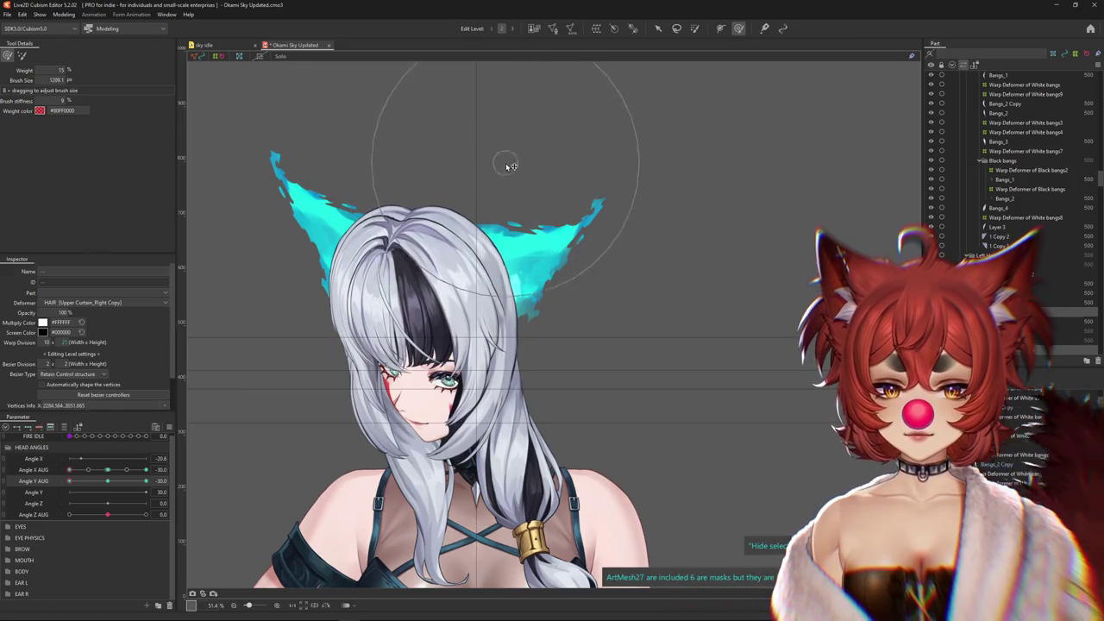
drag(108, 472, 107, 469)
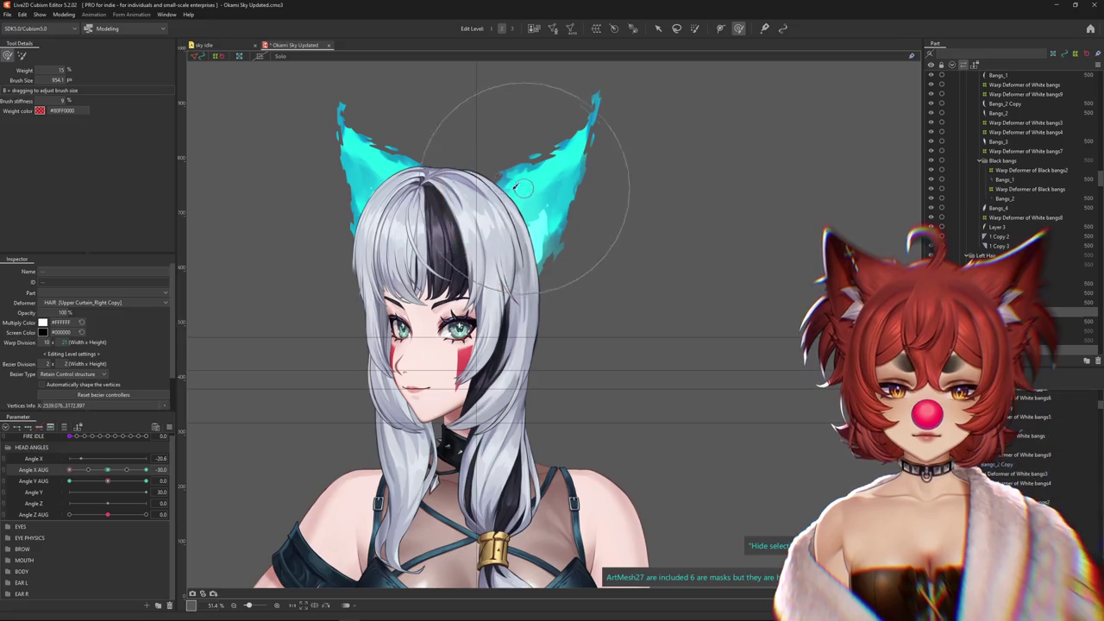
Reshape the hair around the right ear, pushing the strands beside it outward
drag(457, 177, 521, 222)
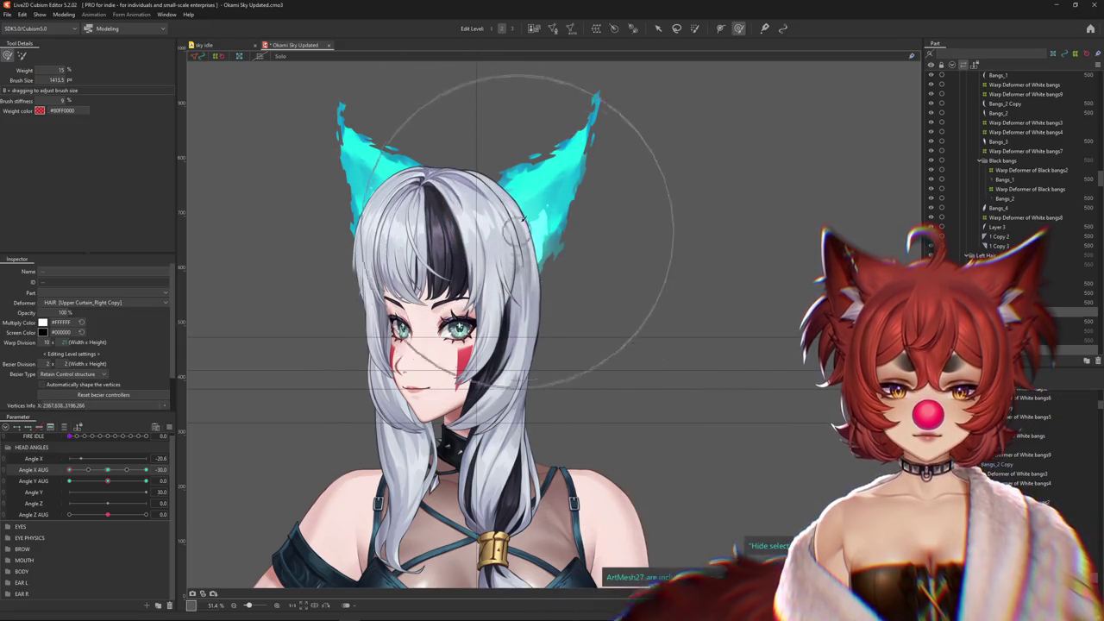
key(b)
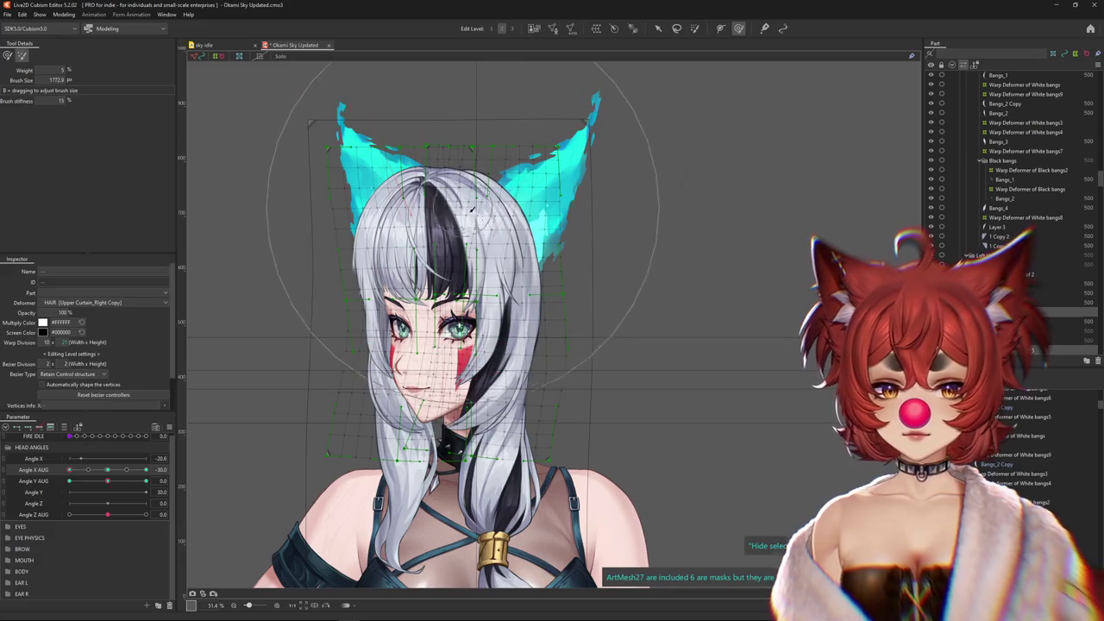
key(b)
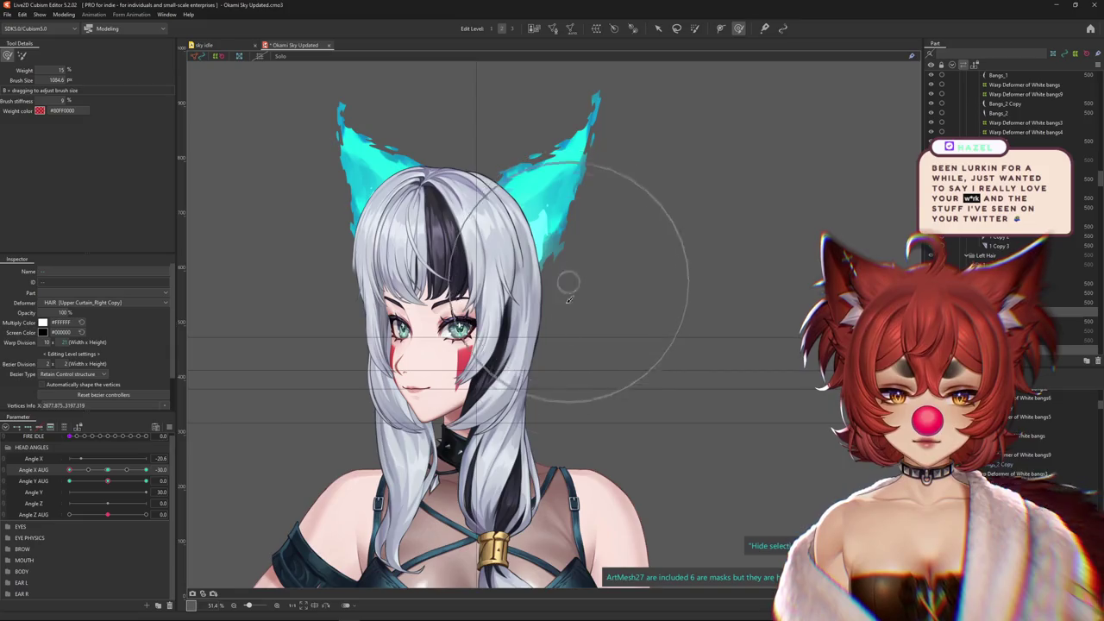
drag(568, 299, 602, 299)
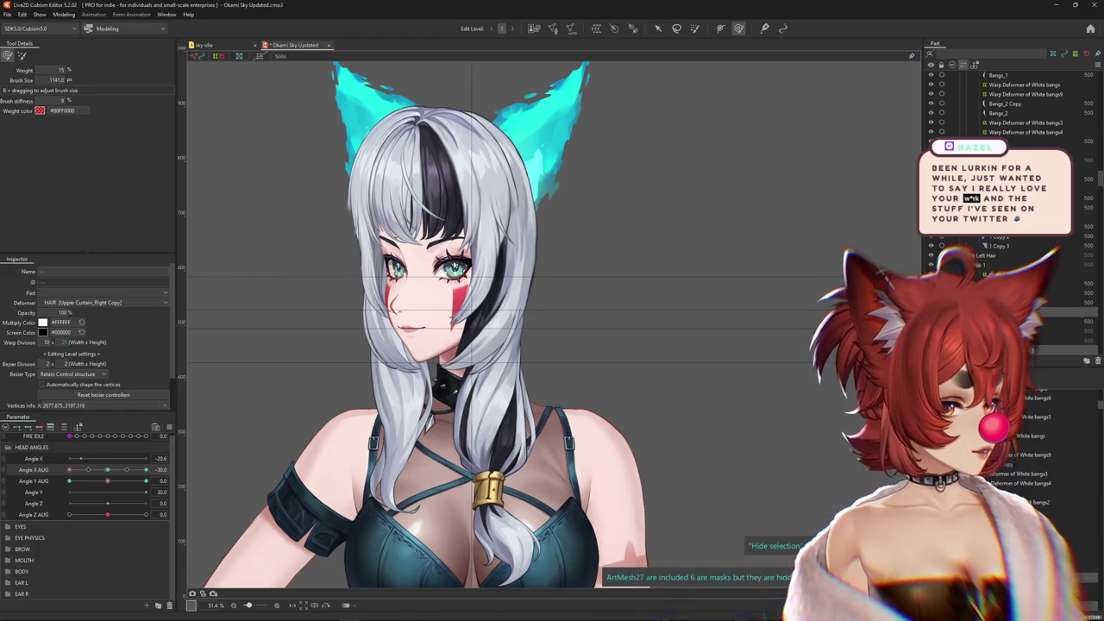
Zoom in on the canvas and switch to a different brush tool
scroll(715, 246, down, 2)
scroll(615, 296, up, 3)
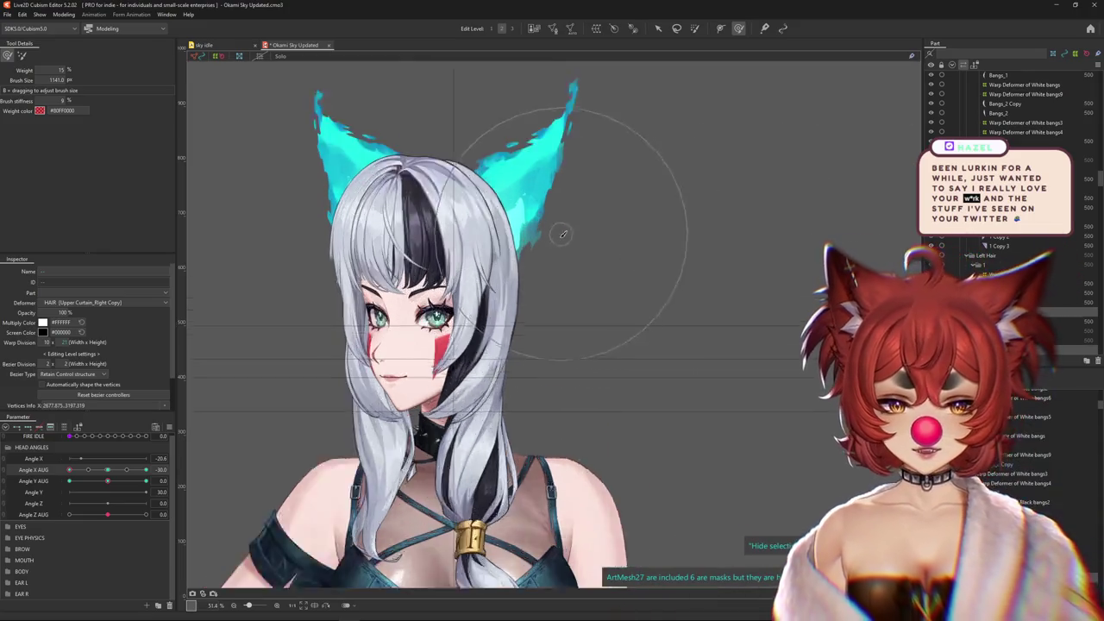
scroll(534, 354, up, 2)
key(Escape)
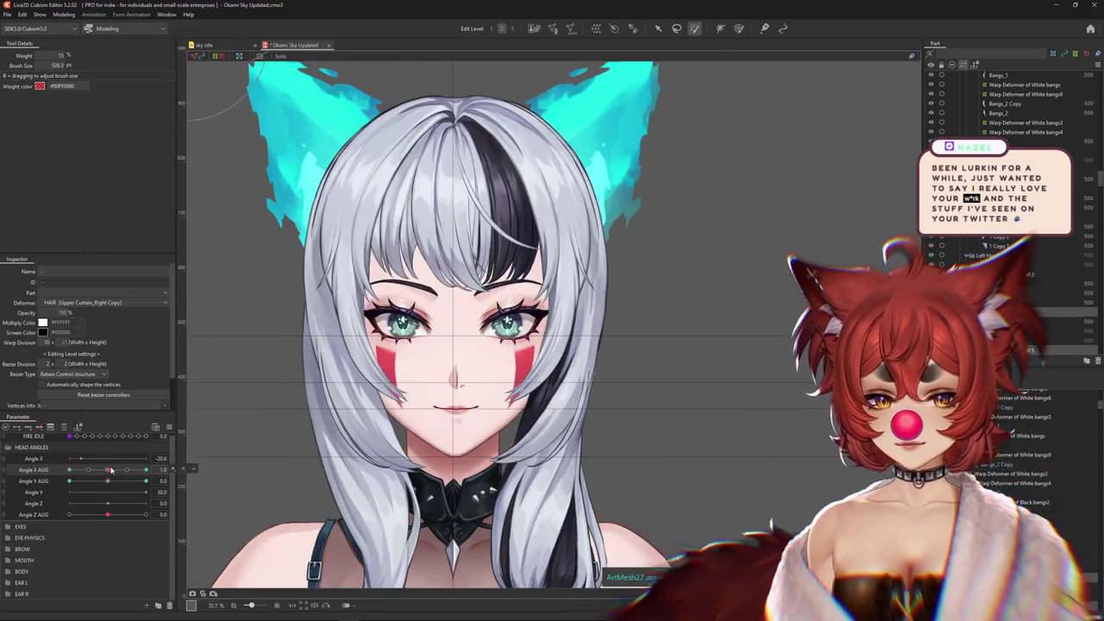
Turn the head sideways by setting Angle X AUG to -30
click(67, 480)
mouse_move(69, 469)
mouse_down()
mouse_move(157, 468)
mouse_move(68, 473)
mouse_up()
scroll(229, 470, down, 2)
scroll(367, 305, up, 2)
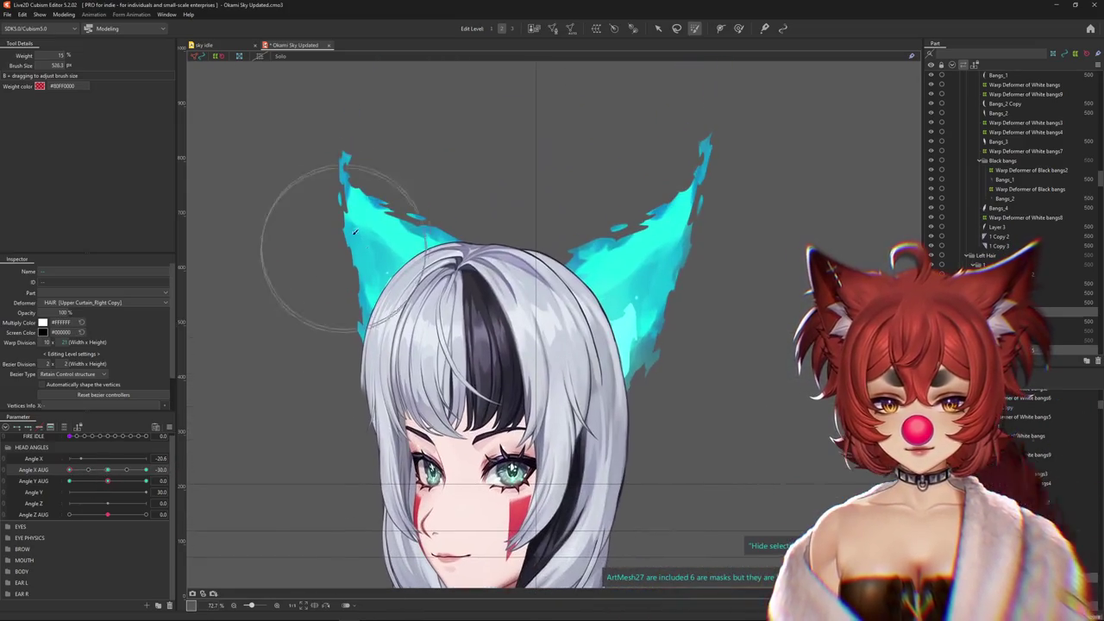
Brush-deform the top of the hair and ears down and left for the turned head
key(b)
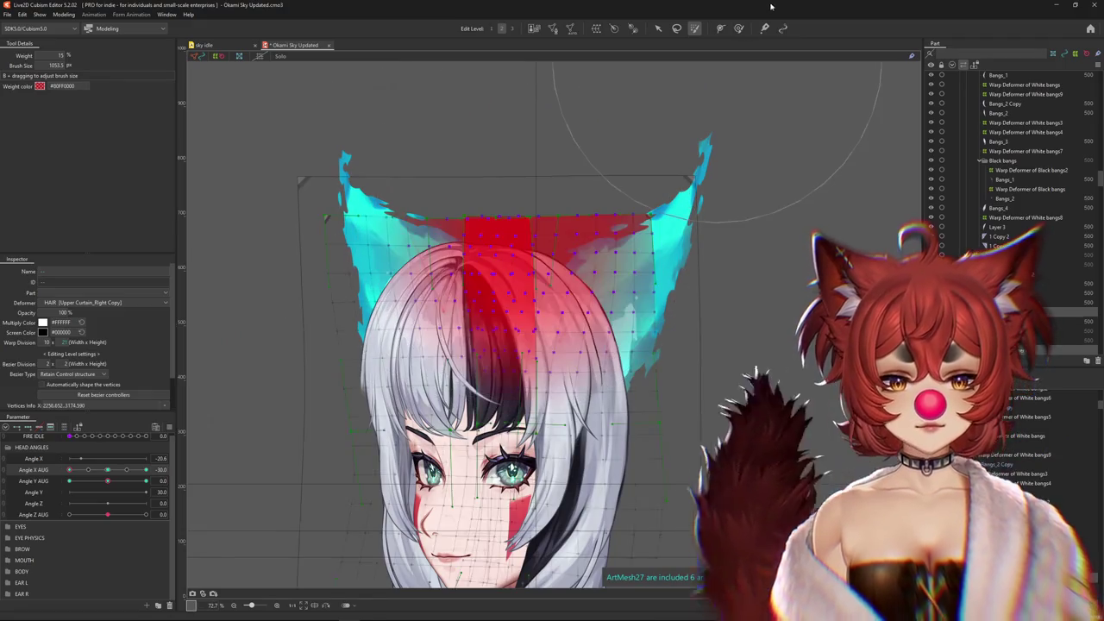
drag(600, 359, 541, 295)
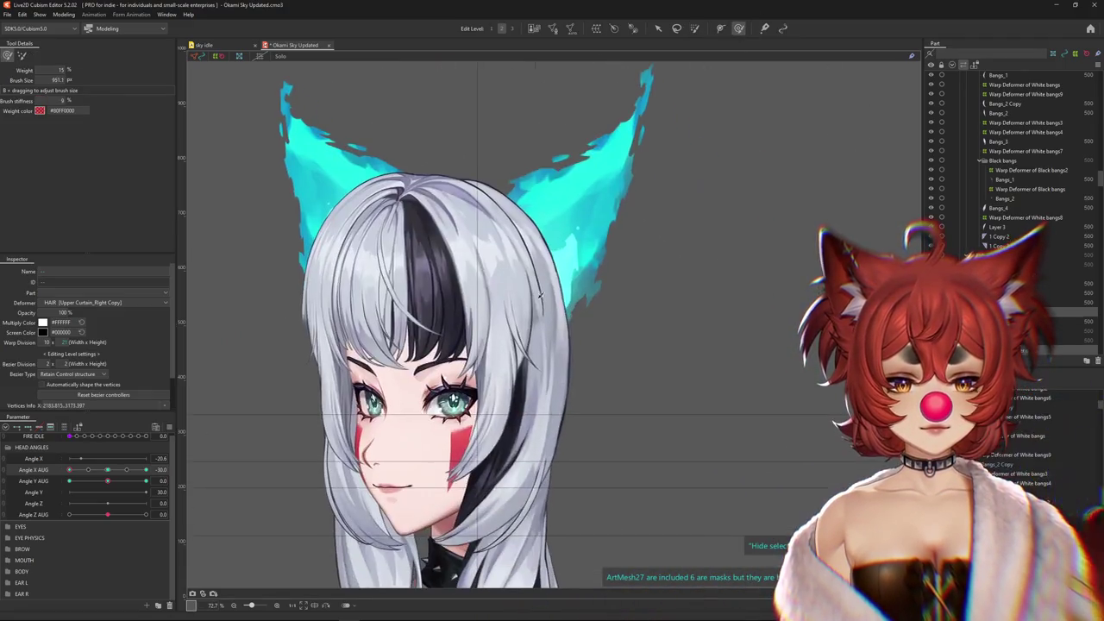
drag(580, 406, 535, 319)
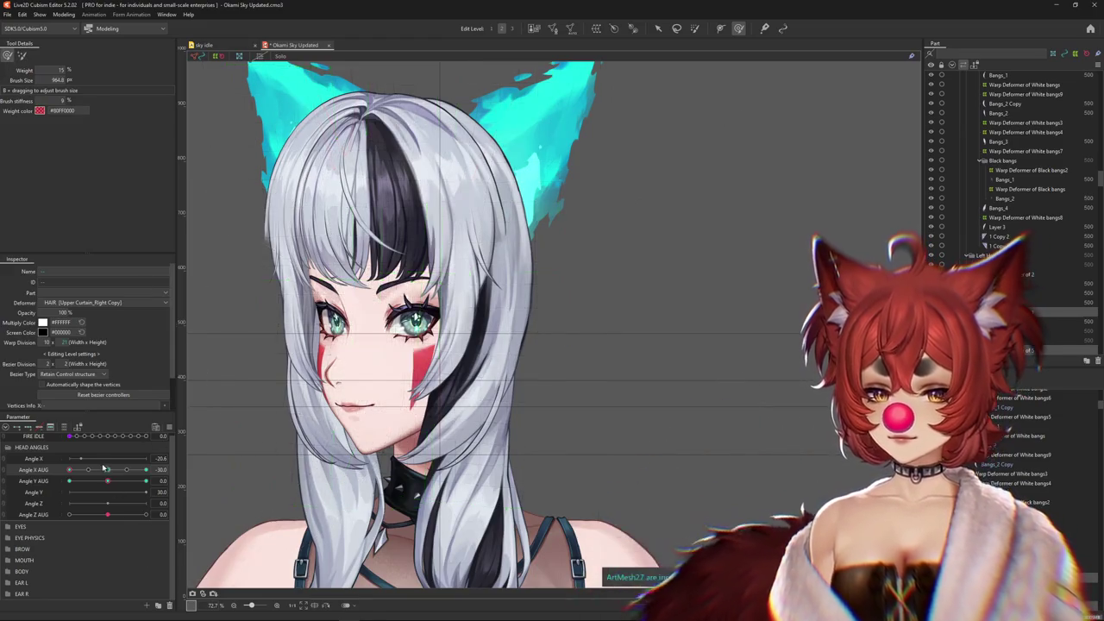
drag(107, 470, 69, 470)
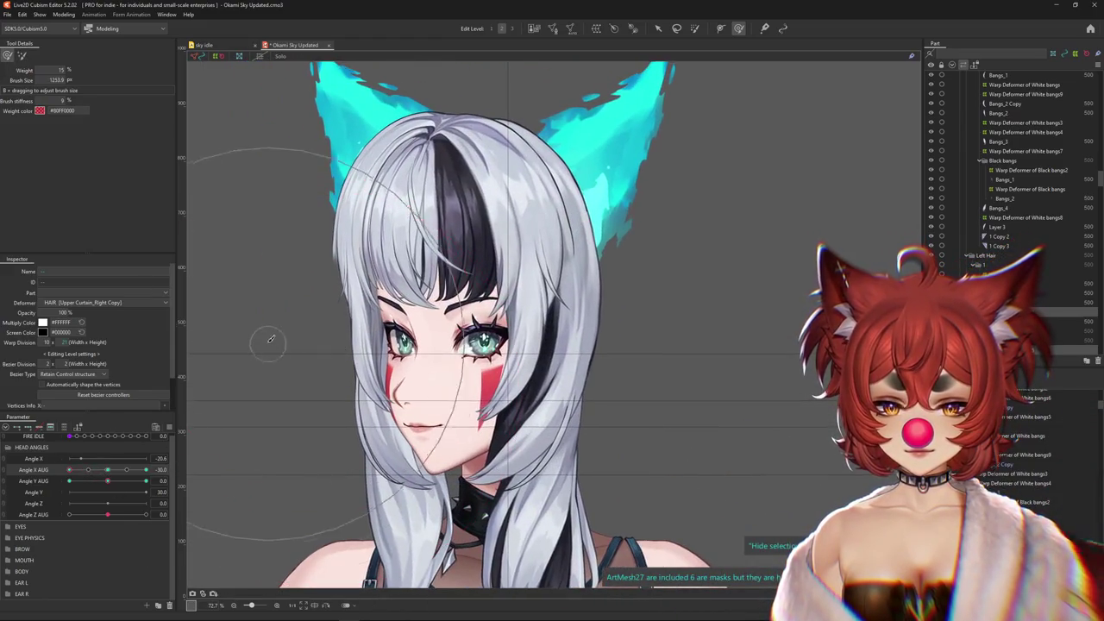
drag(296, 322, 308, 345)
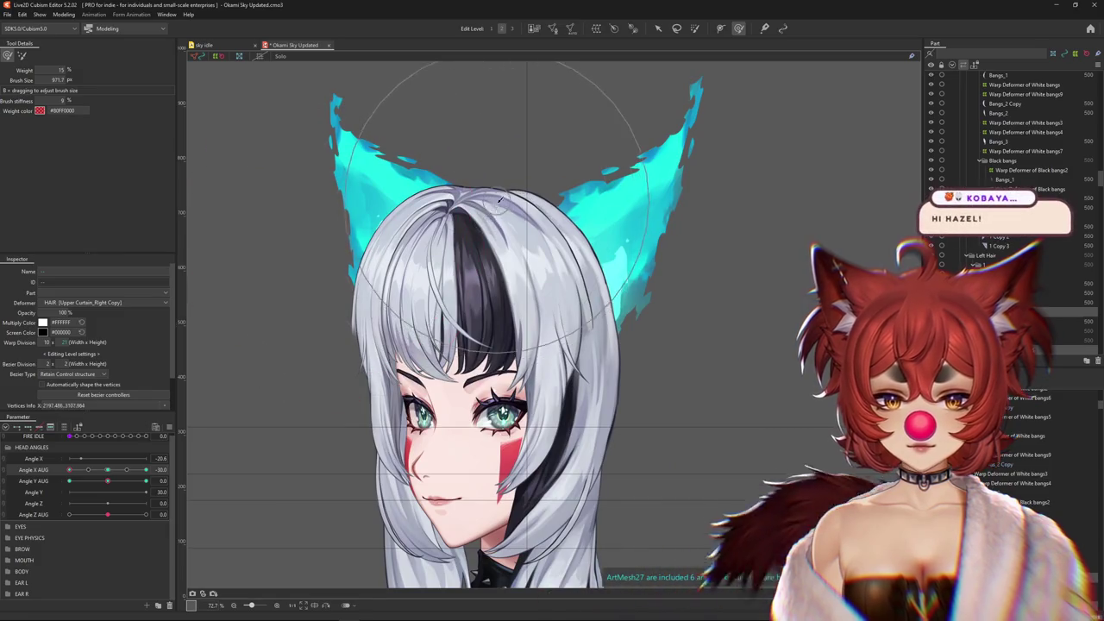
drag(508, 215, 417, 294)
mouse_move(554, 357)
mouse_down()
mouse_move(485, 273)
mouse_move(457, 424)
mouse_up()
Sweep Angle X AUG between front and turned to compare the reshaped hair
drag(69, 470, 147, 466)
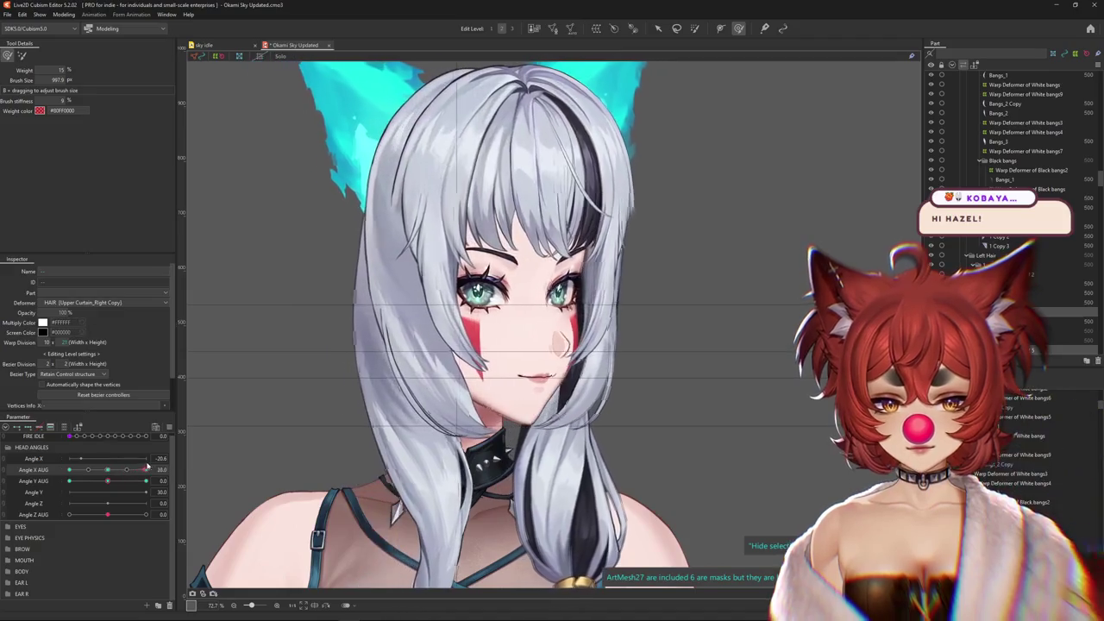
drag(147, 467, 107, 469)
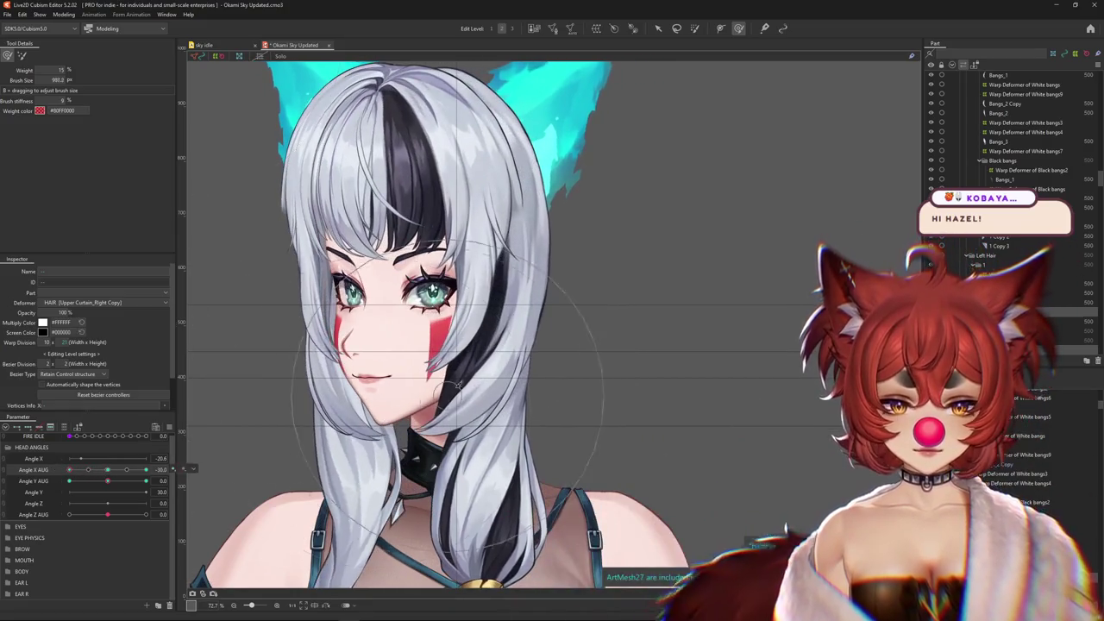
scroll(457, 386, down, 3)
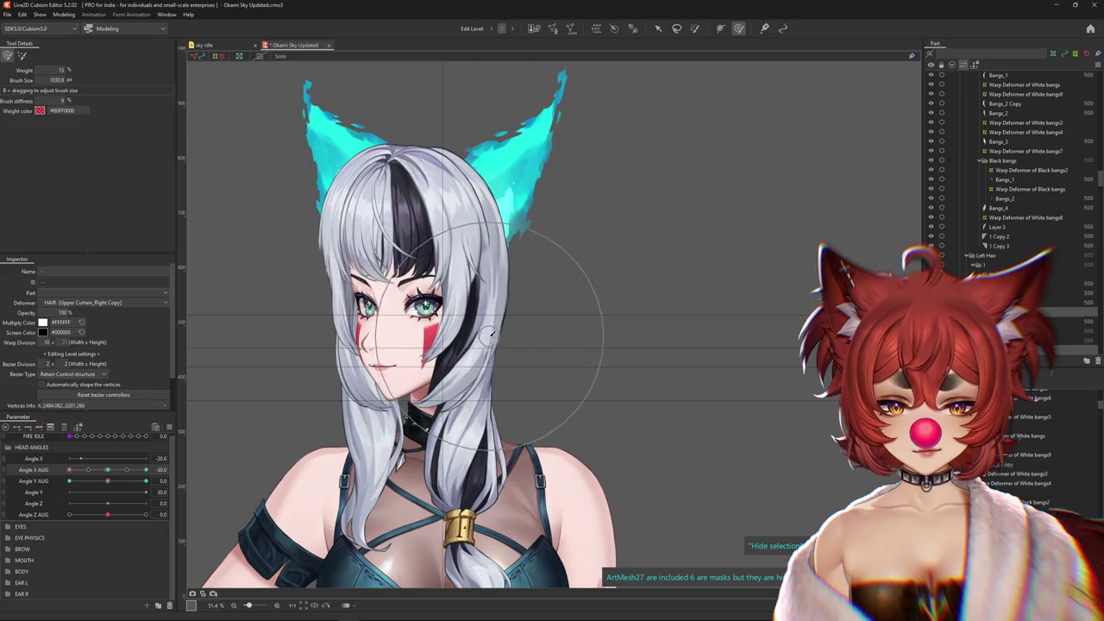
Enlarge the deform brush and sweep Angle X AUG across -30, 0 and 30
drag(483, 410, 407, 155)
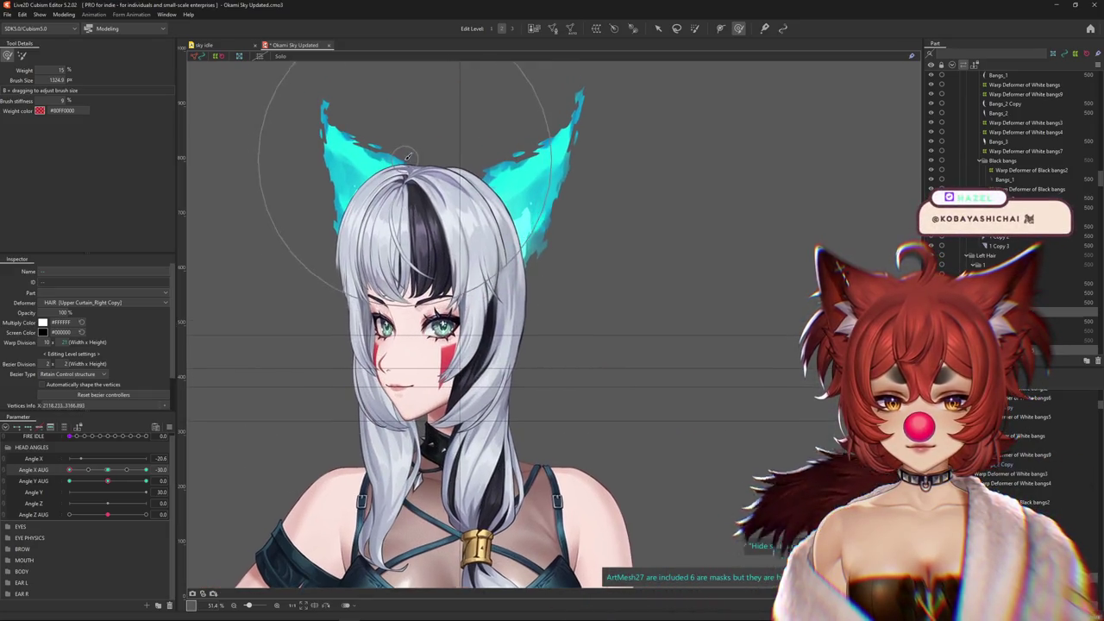
drag(135, 471, 108, 471)
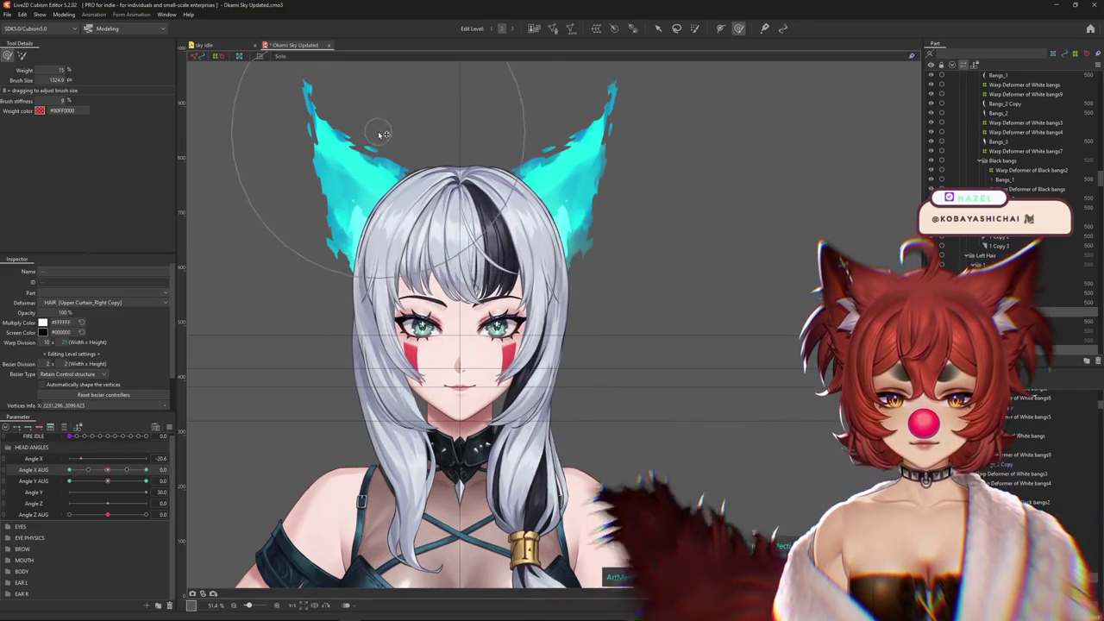
drag(107, 471, 130, 475)
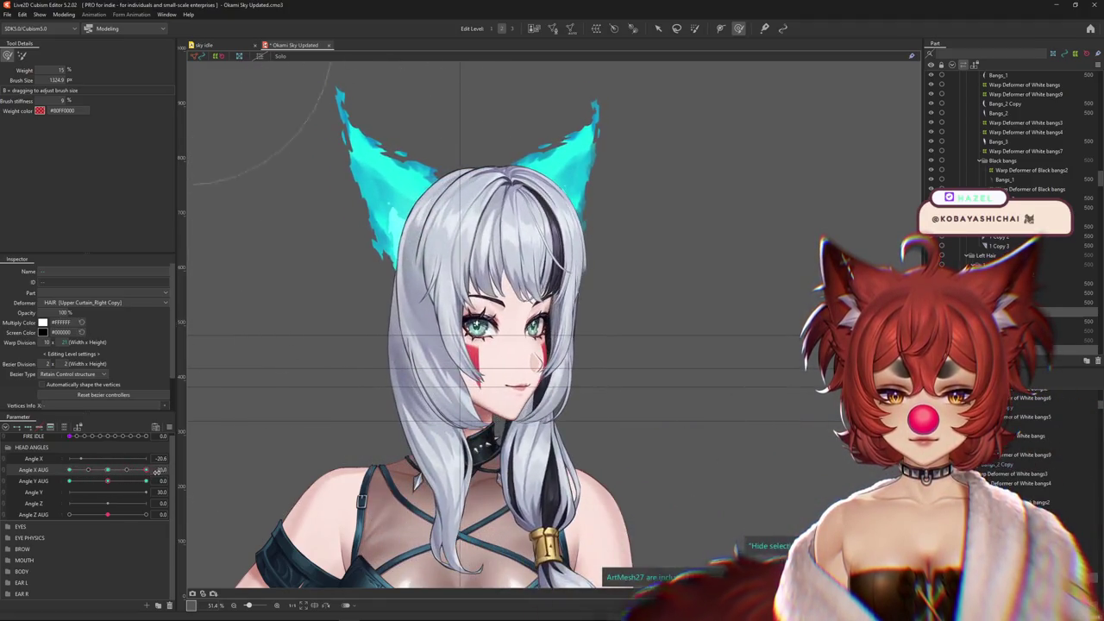
drag(129, 475, 69, 480)
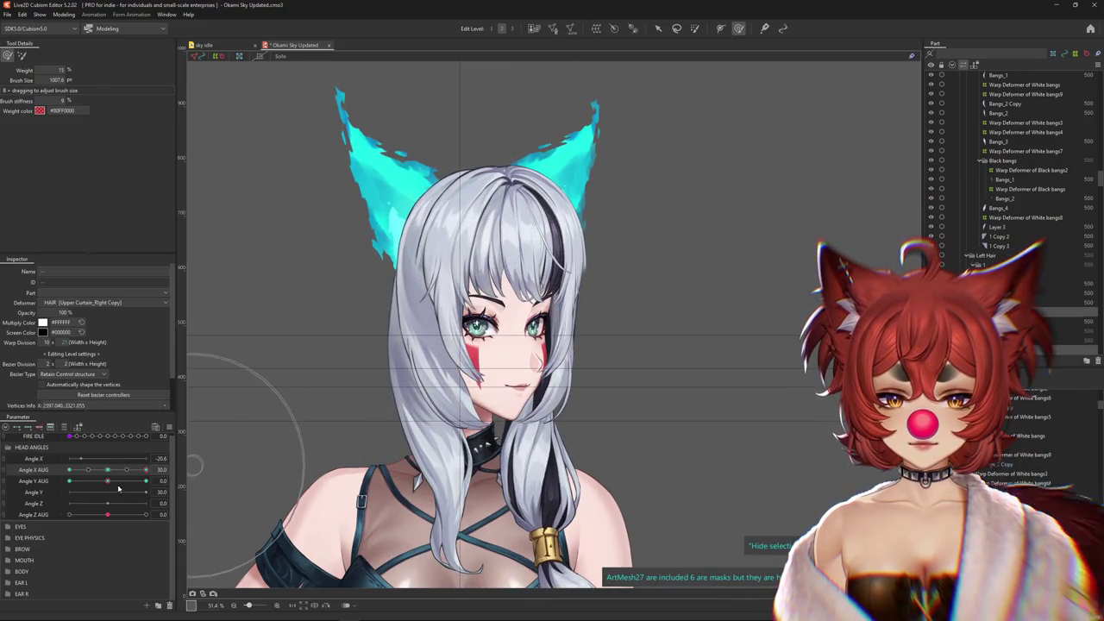
drag(145, 469, 113, 475)
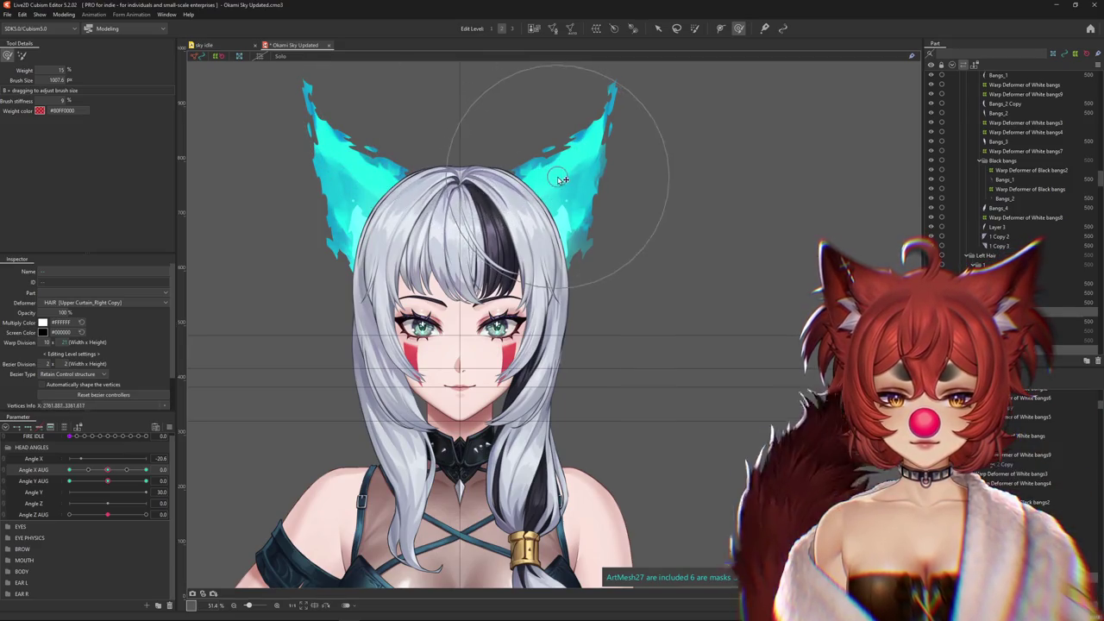
drag(107, 470, 147, 469)
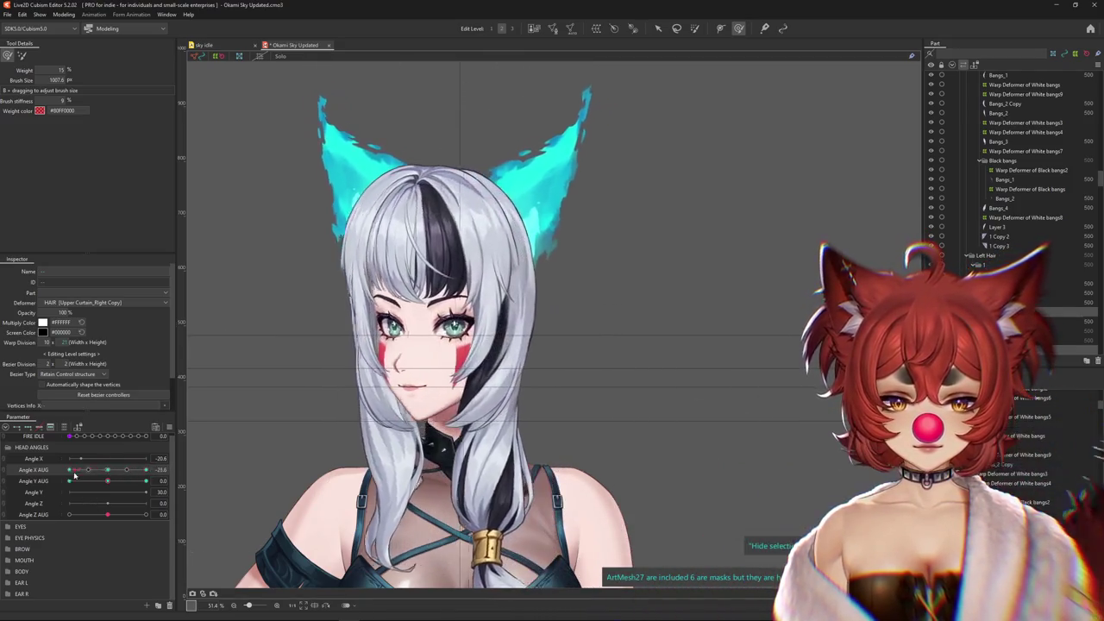
drag(345, 423, 272, 423)
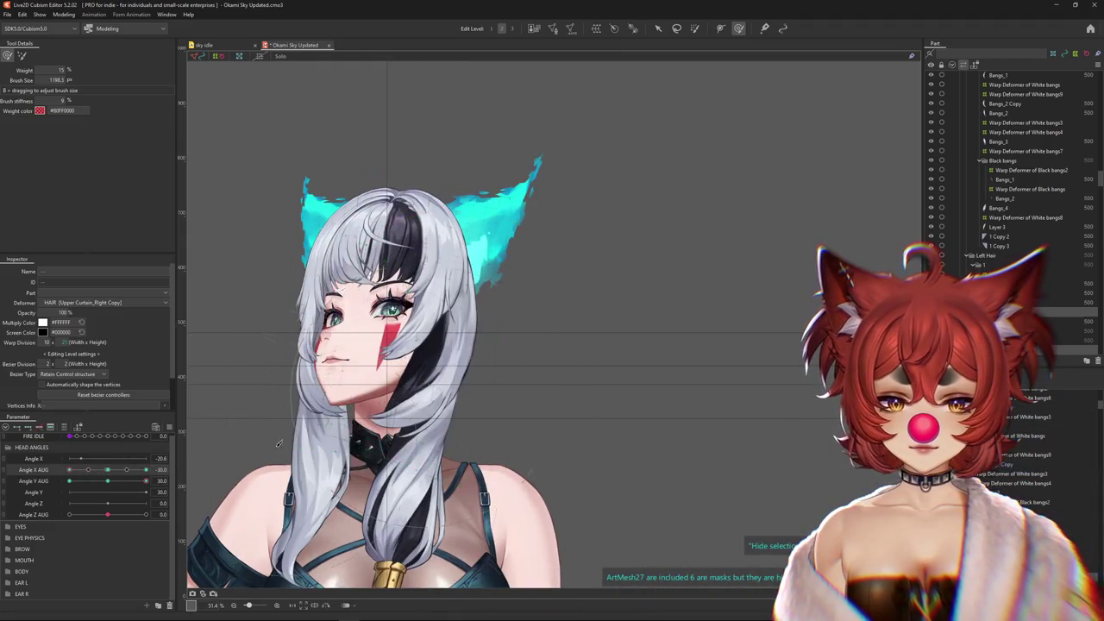
Enlarge the deform brush over the whole head and tilt it up with Angle Y AUG
mouse_move(448, 345)
mouse_down()
mouse_move(492, 325)
mouse_move(466, 211)
mouse_up()
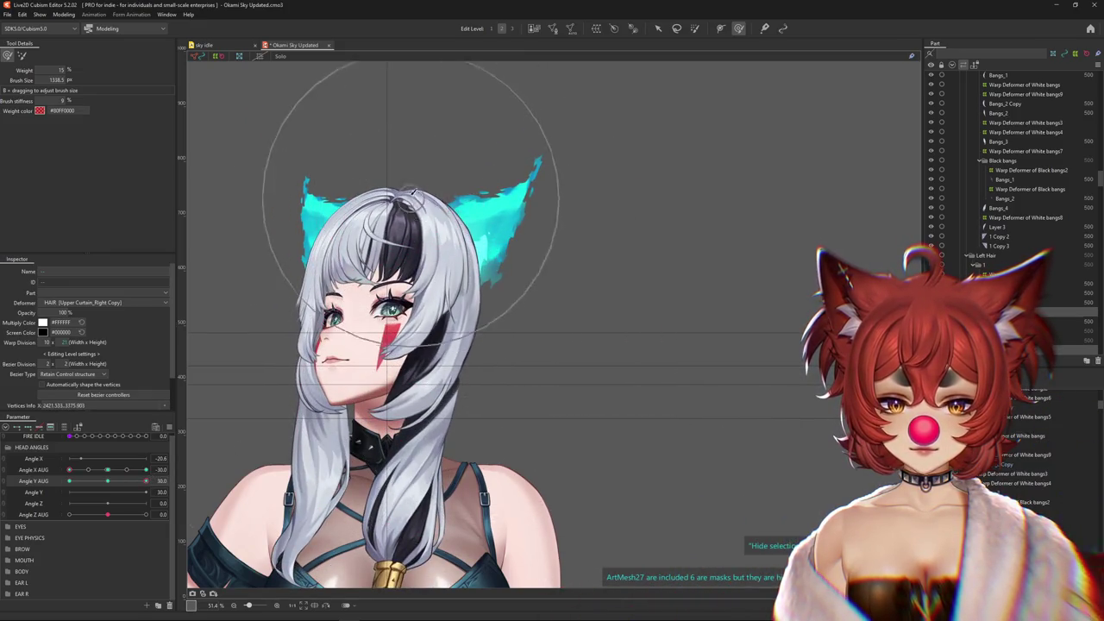
drag(384, 191, 390, 181)
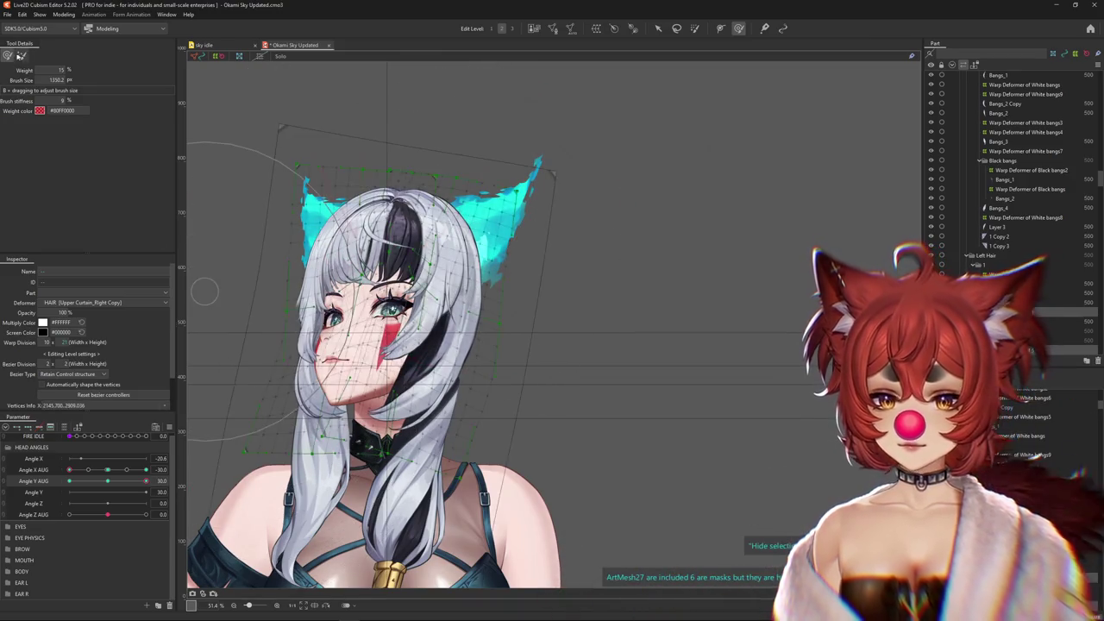
drag(270, 431, 369, 201)
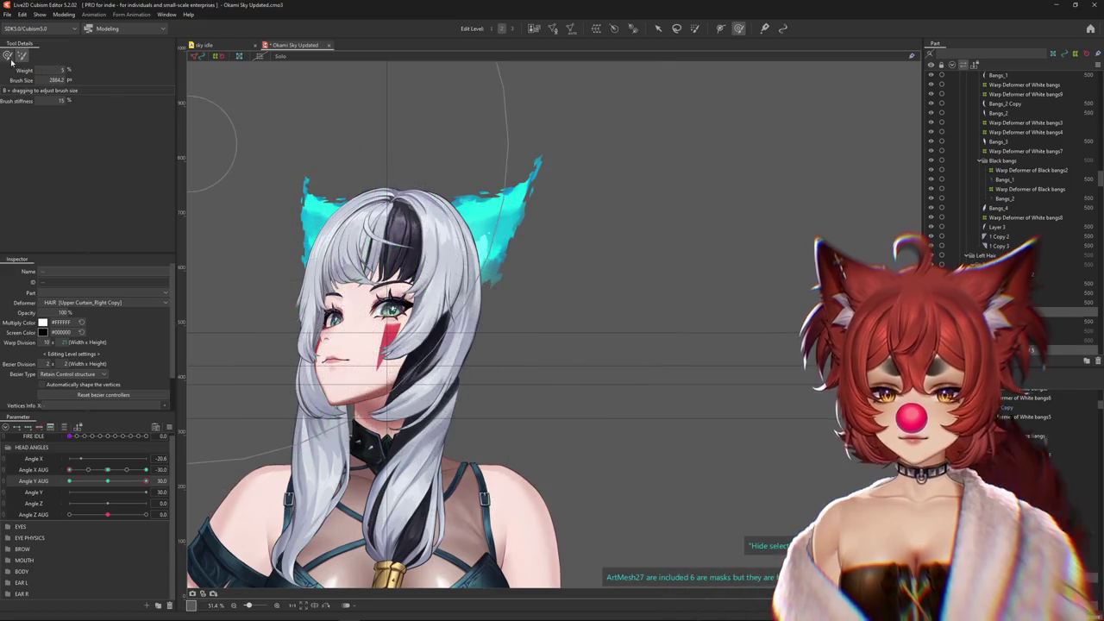
mouse_move(145, 480)
mouse_down()
mouse_move(107, 489)
mouse_move(153, 480)
mouse_up()
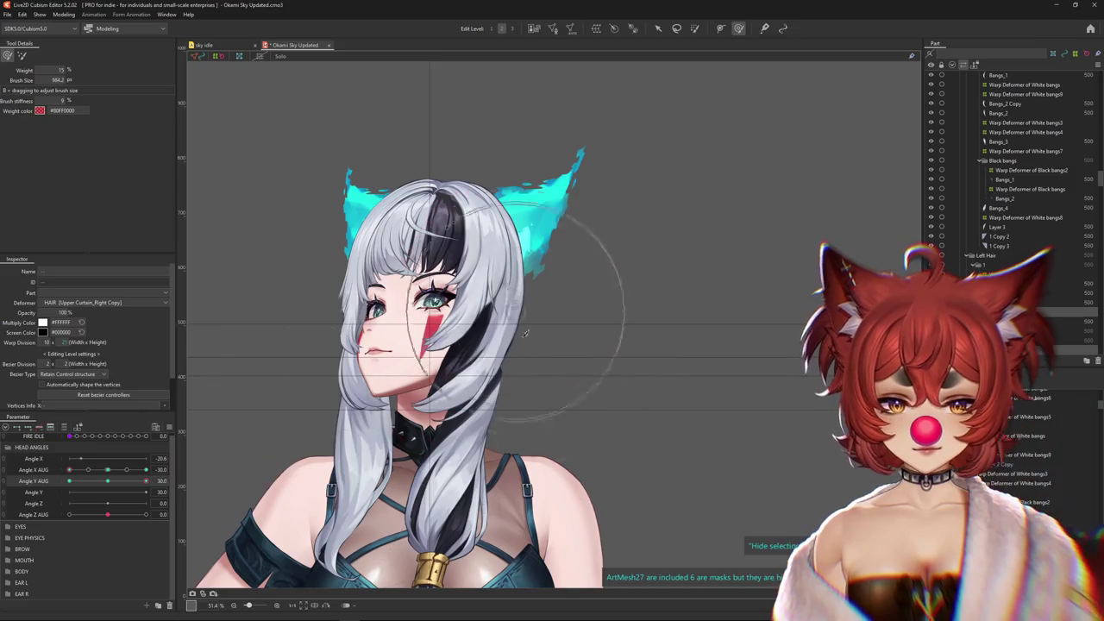
drag(496, 216, 437, 191)
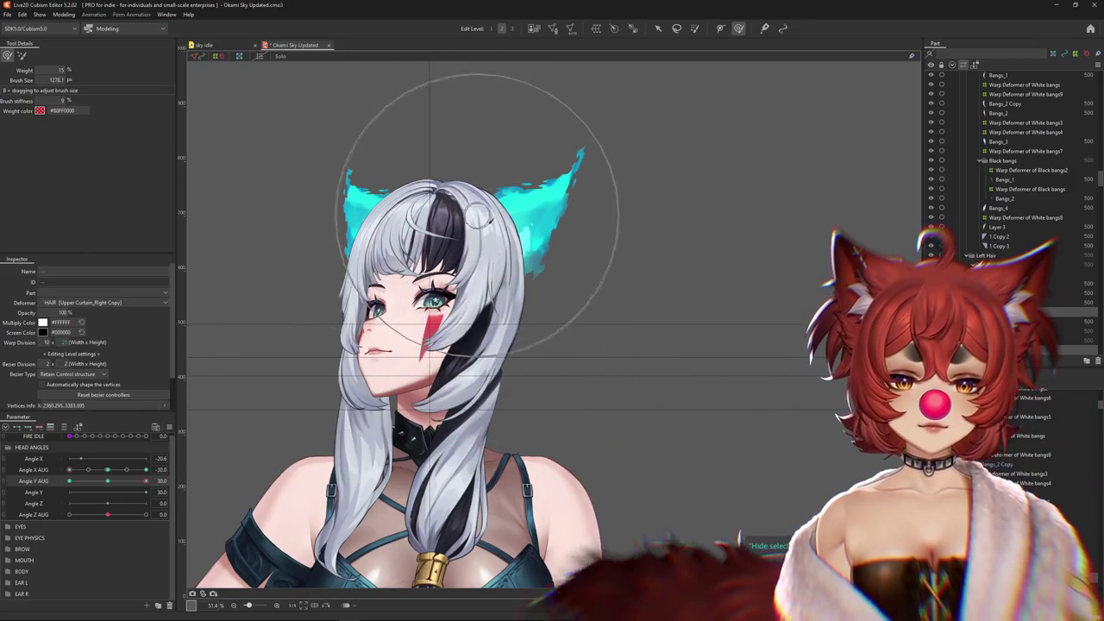
drag(117, 492, 149, 486)
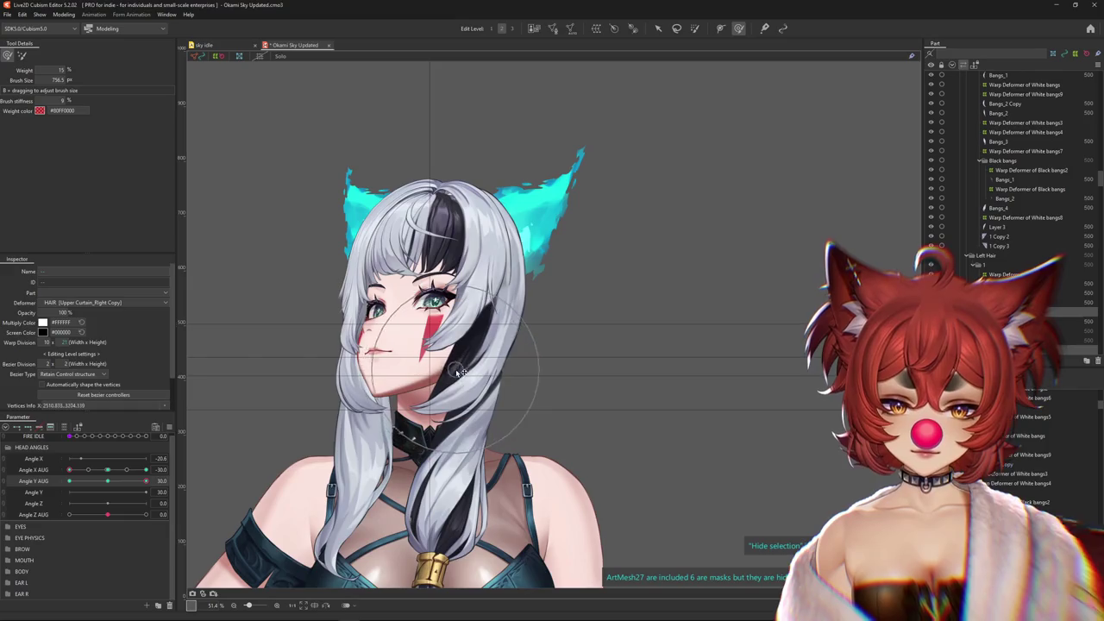
Show the hair warp grid, return to the Deform Brush and resize it to about 1133.9
click(21, 55)
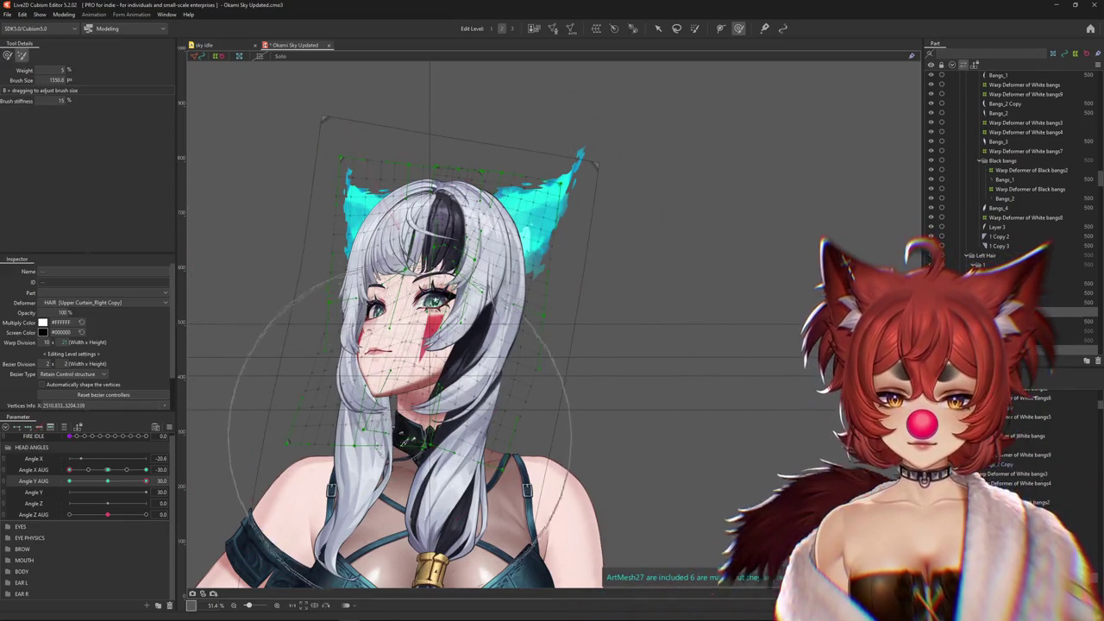
key(ctrl+h)
drag(107, 469, 127, 469)
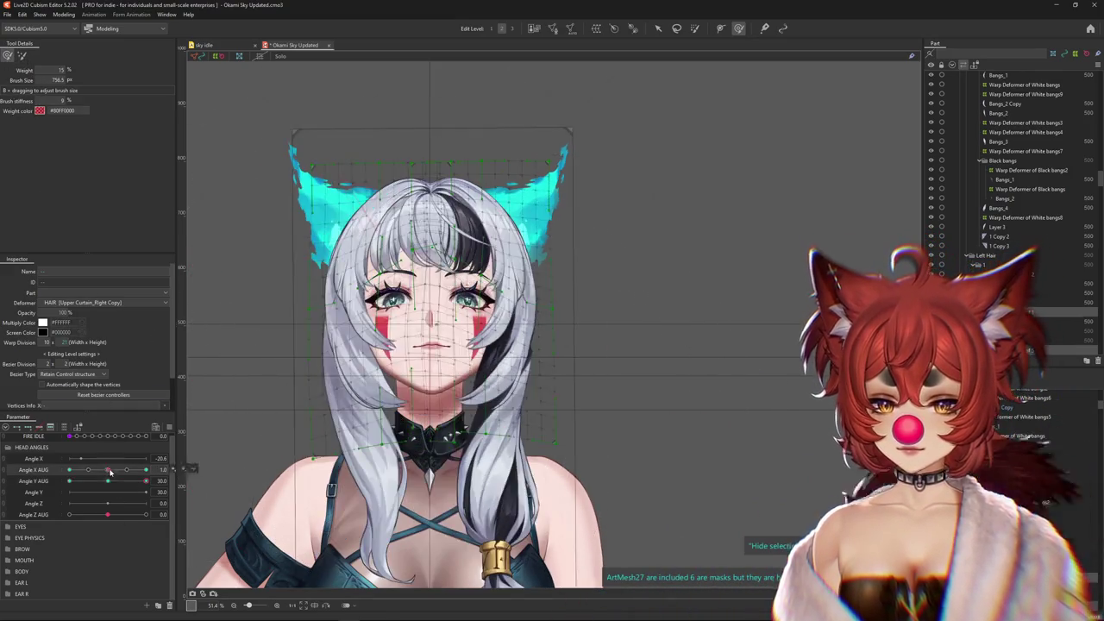
drag(133, 380, 312, 217)
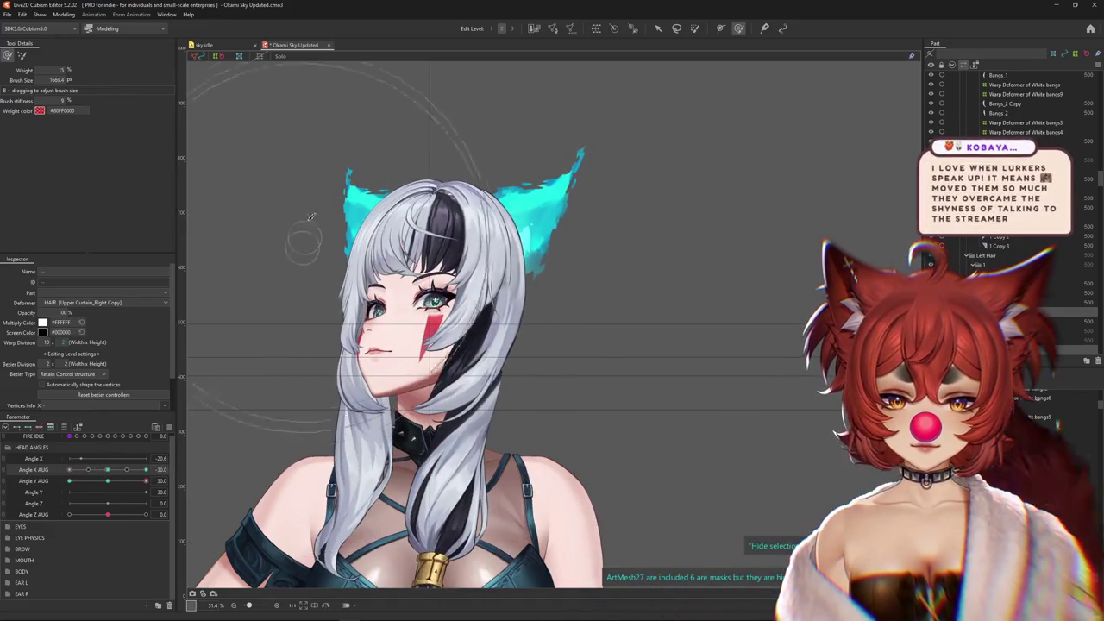
drag(297, 294, 308, 233)
drag(260, 478, 495, 357)
mouse_move(481, 317)
mouse_down()
mouse_move(486, 284)
mouse_move(534, 244)
mouse_up()
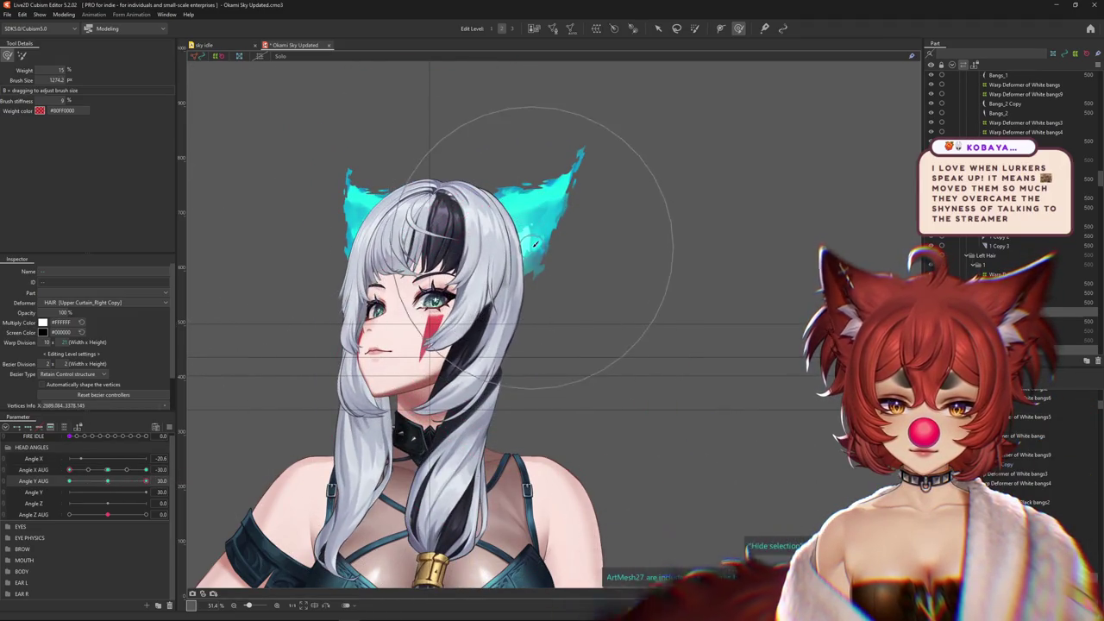
click(21, 56)
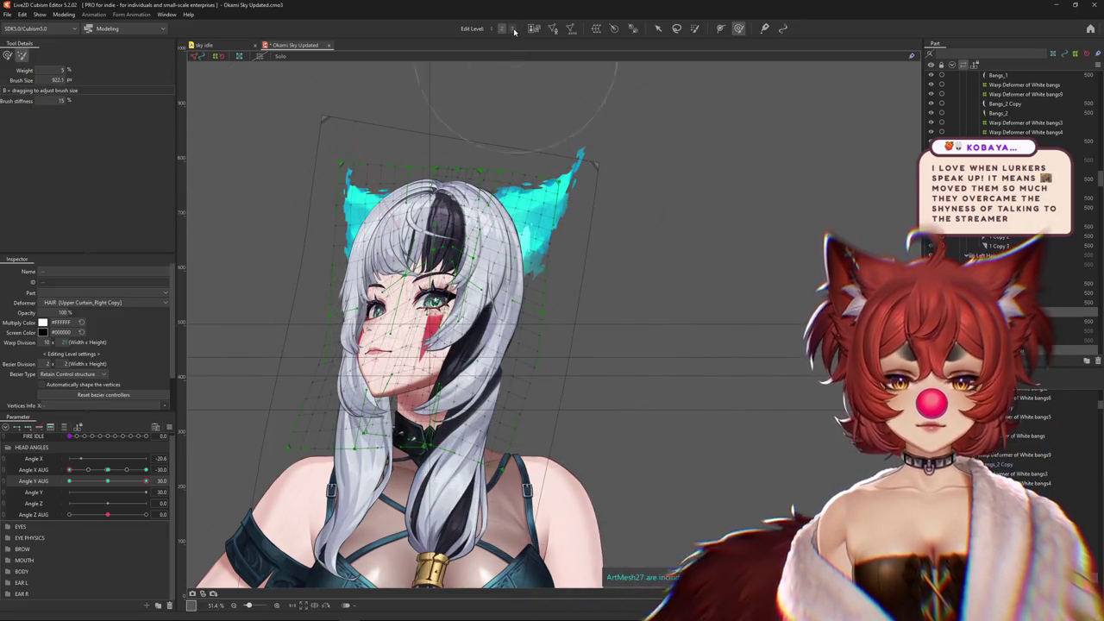
click(695, 27)
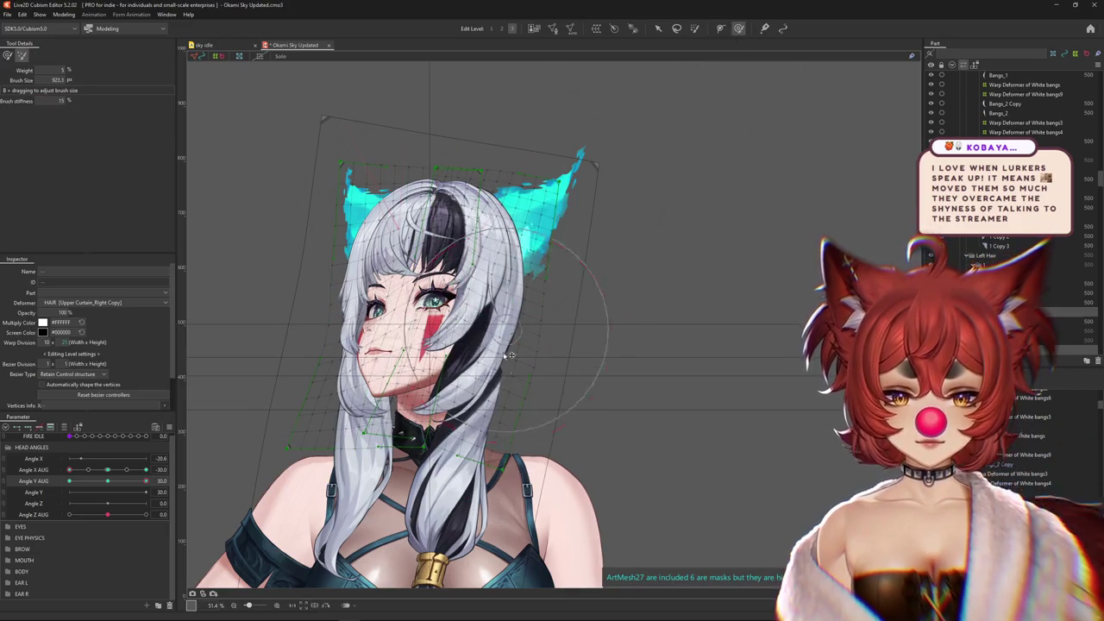
drag(511, 355, 841, 412)
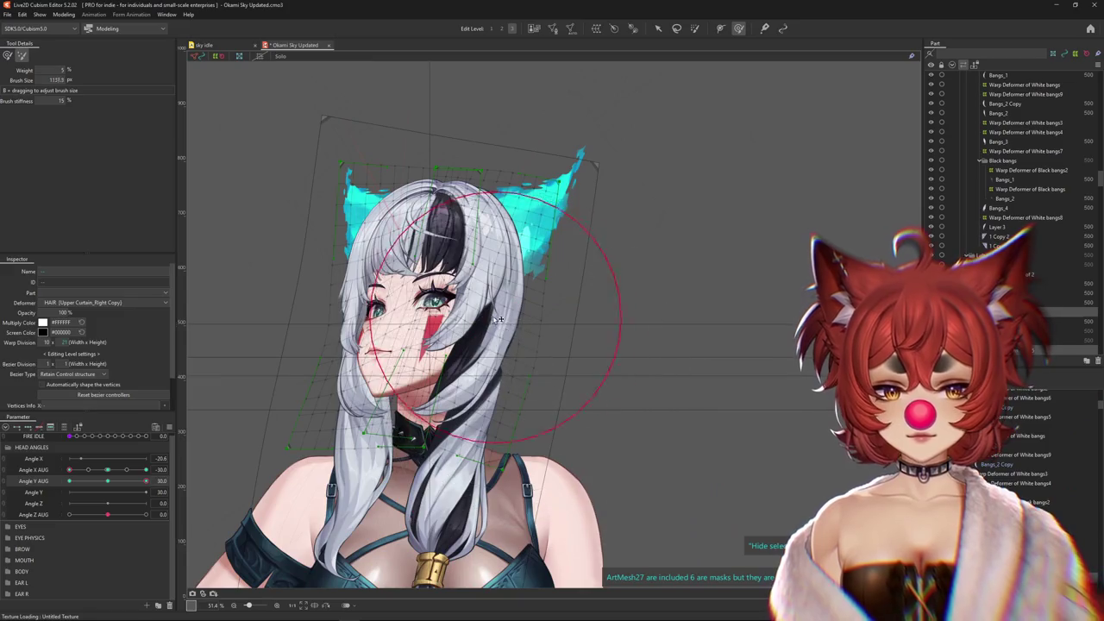
Brush the hair warp to fit the tilted head, using a 15%-weight, 9%-stiffness brush near 770
drag(509, 405, 477, 331)
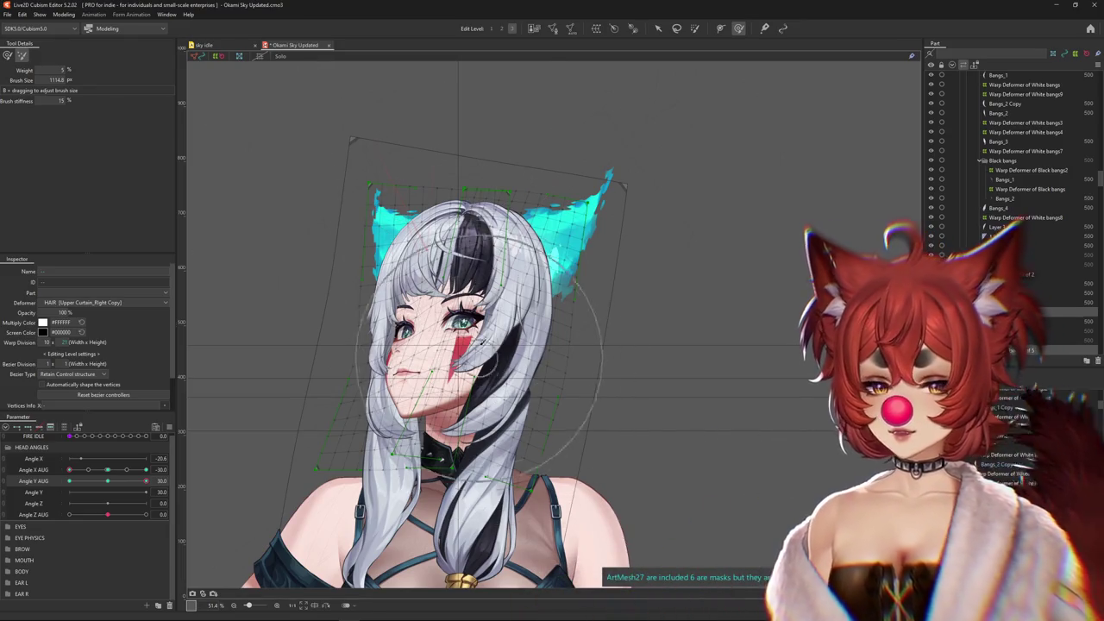
drag(466, 362, 518, 367)
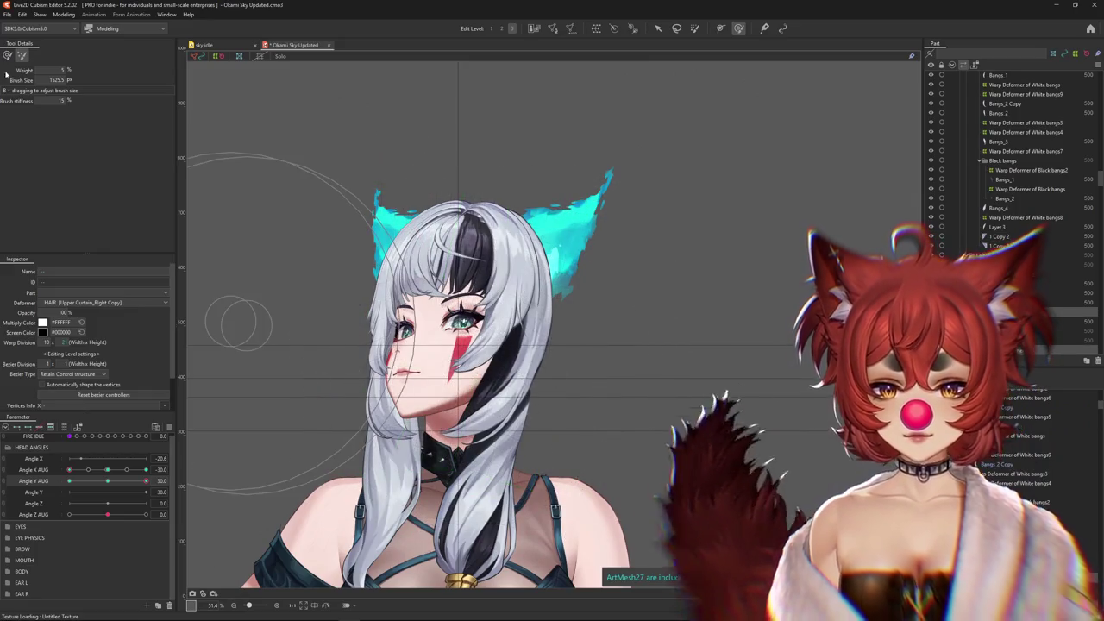
click(7, 54)
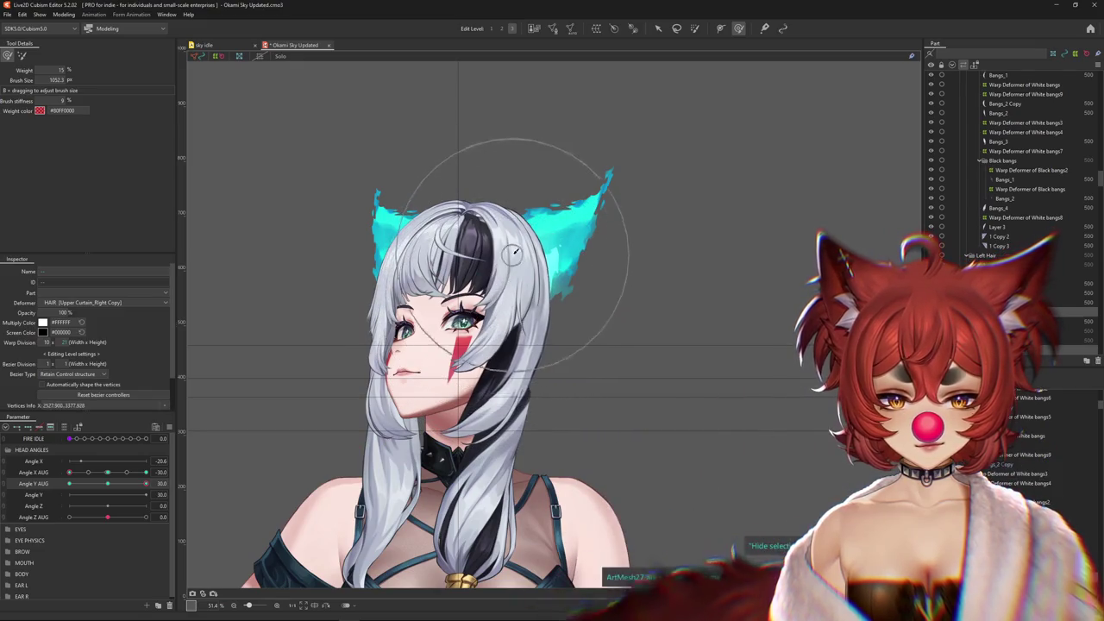
drag(489, 368, 559, 371)
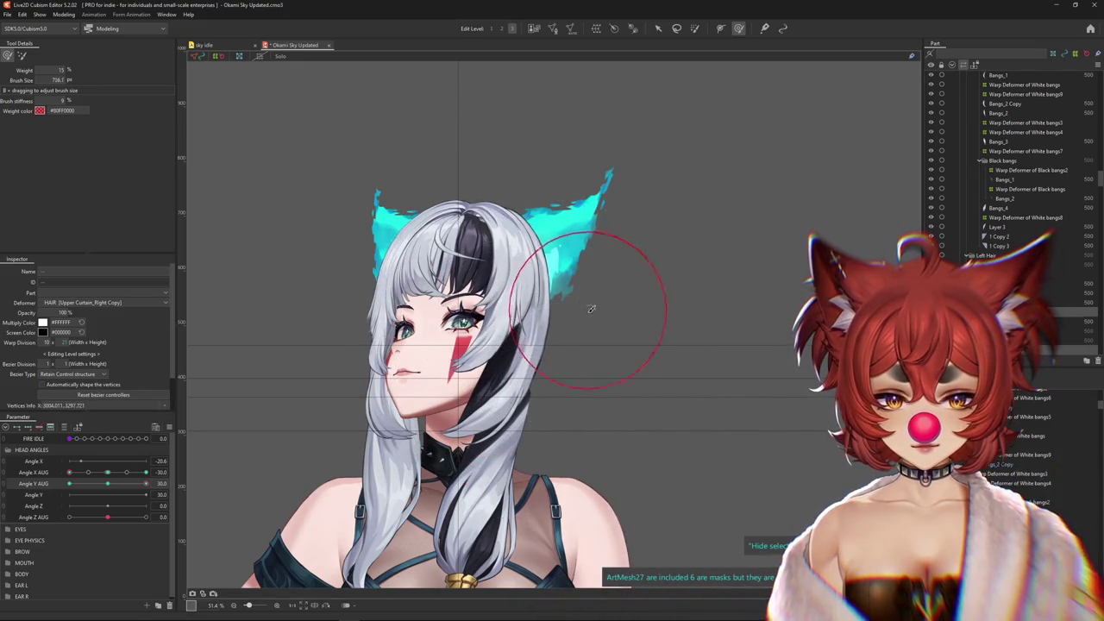
drag(532, 213, 505, 150)
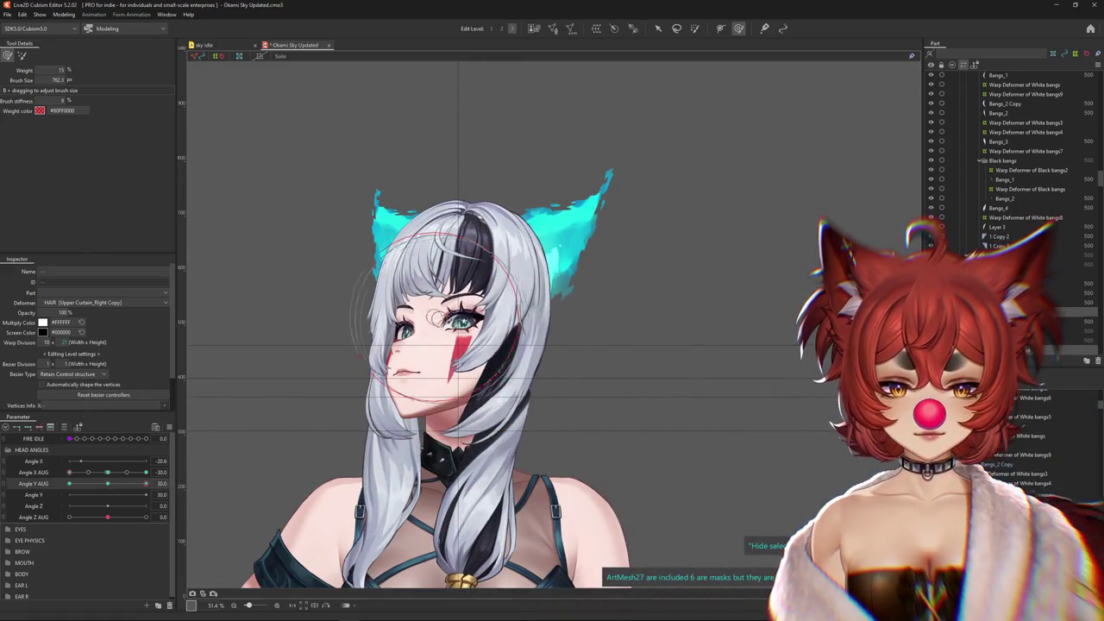
right_click(568, 408)
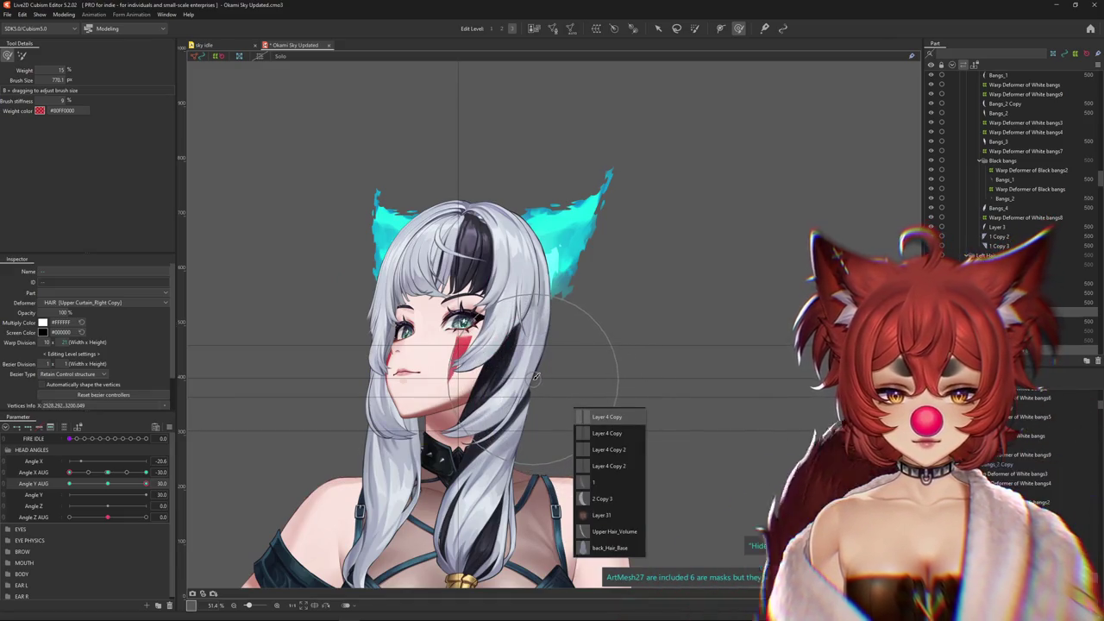
Select the hair strand's warp deformer from the layer list under the cursor
scroll(535, 377, up, 2)
right_click(536, 369)
click(570, 458)
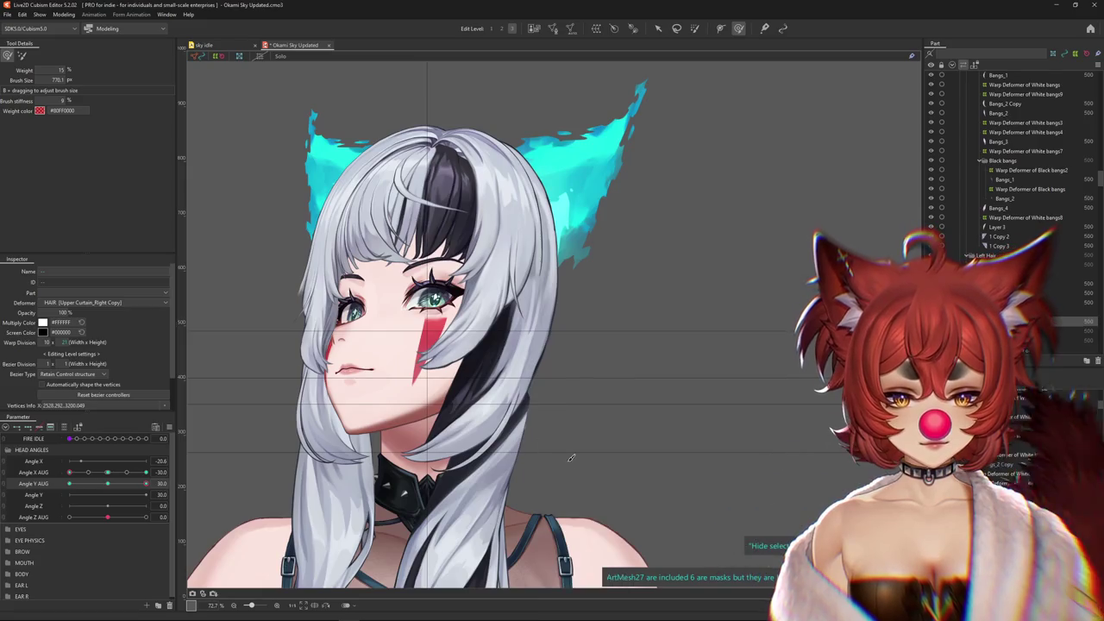
click(141, 514)
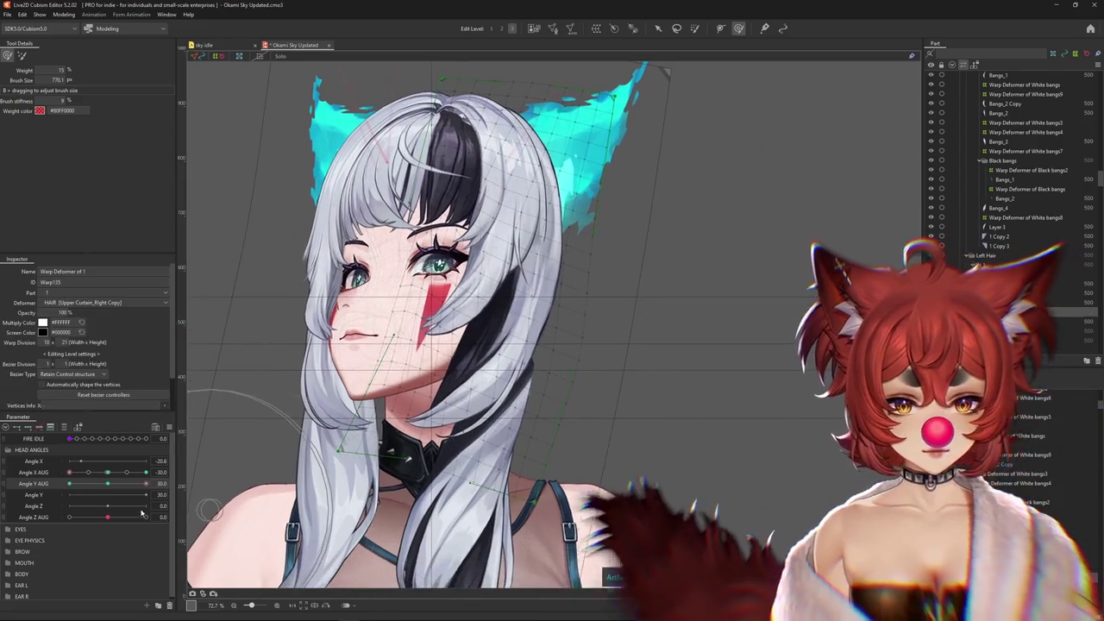
drag(584, 345, 555, 358)
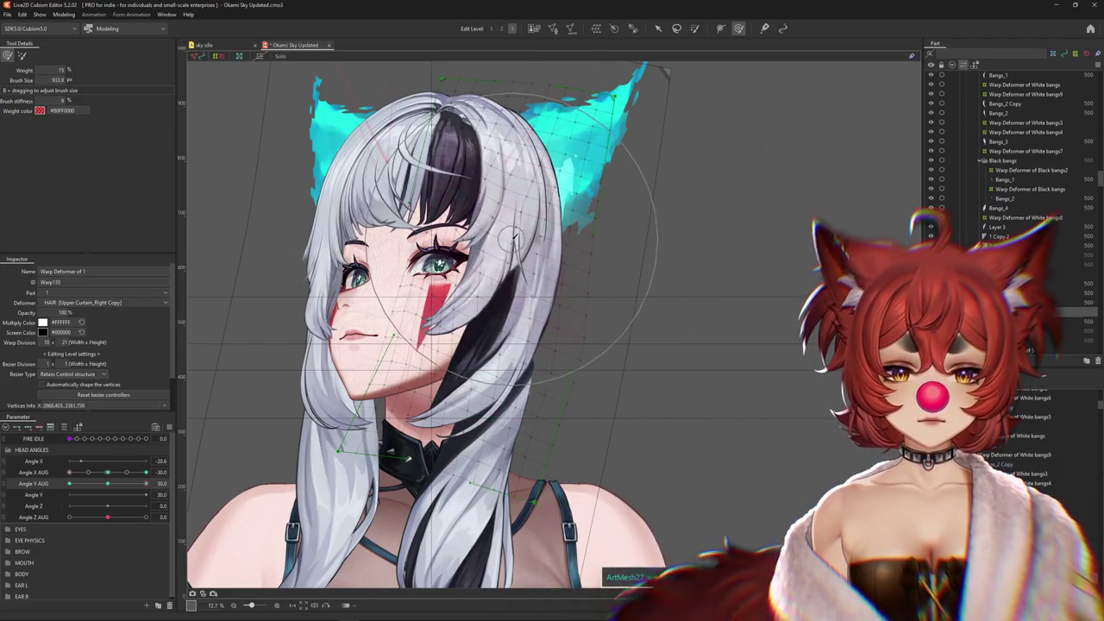
Tilt Angle Y AUG fully up to 30 and ready a 5%-weight brush of about 1537
click(110, 485)
drag(111, 488, 151, 486)
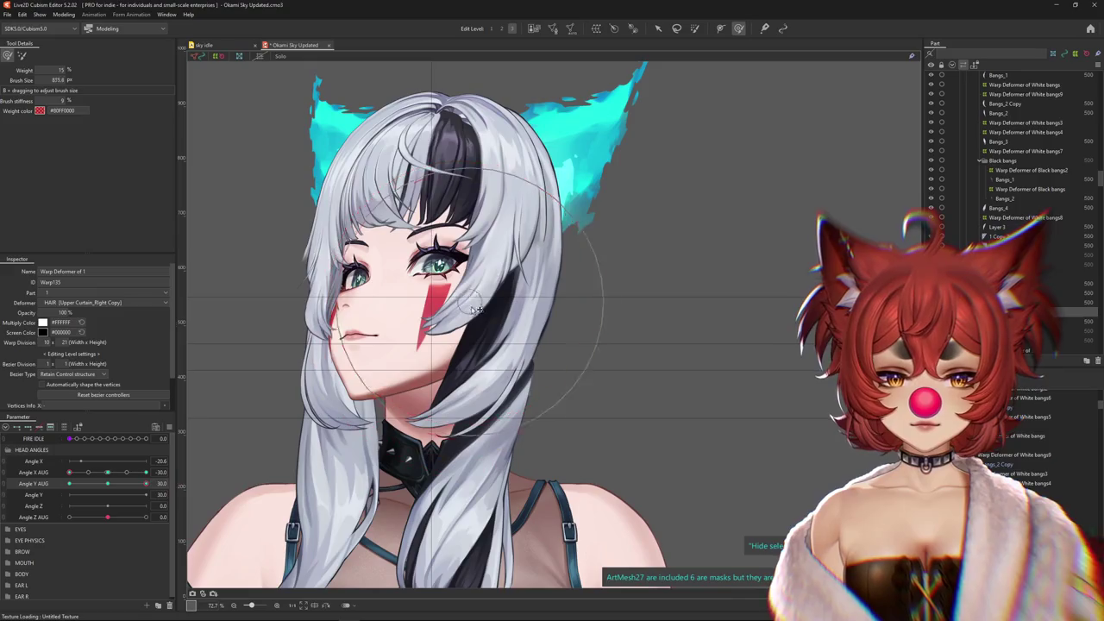
mouse_move(467, 247)
mouse_down()
mouse_move(477, 300)
mouse_move(411, 338)
mouse_up()
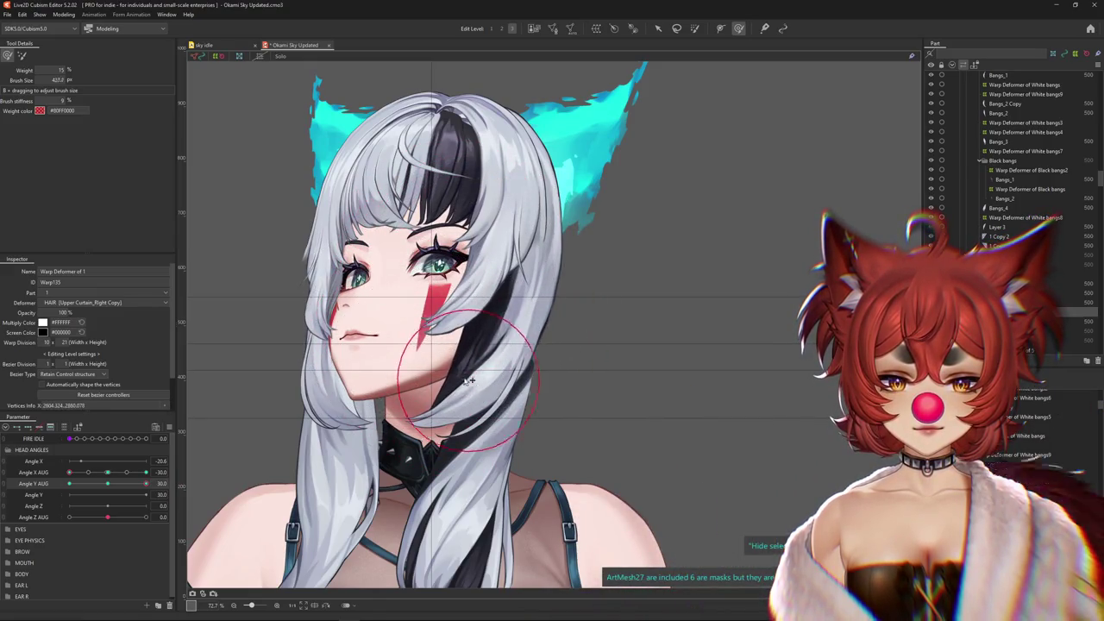
mouse_move(572, 406)
mouse_down()
mouse_move(606, 300)
mouse_move(576, 227)
mouse_up()
drag(442, 196, 439, 145)
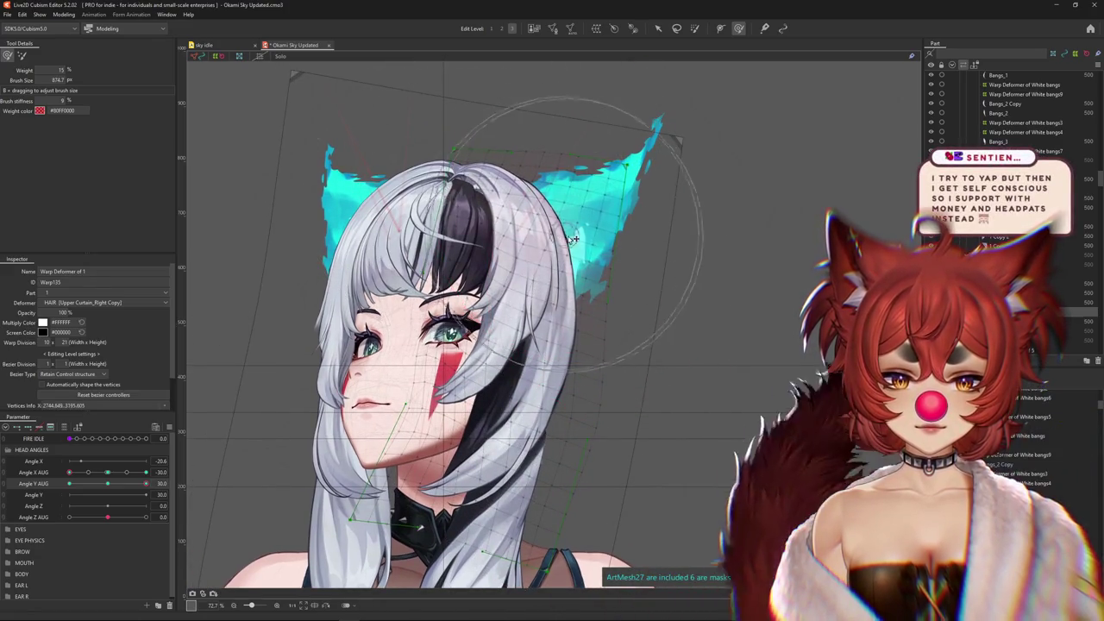
scroll(475, 444, down, 3)
click(21, 57)
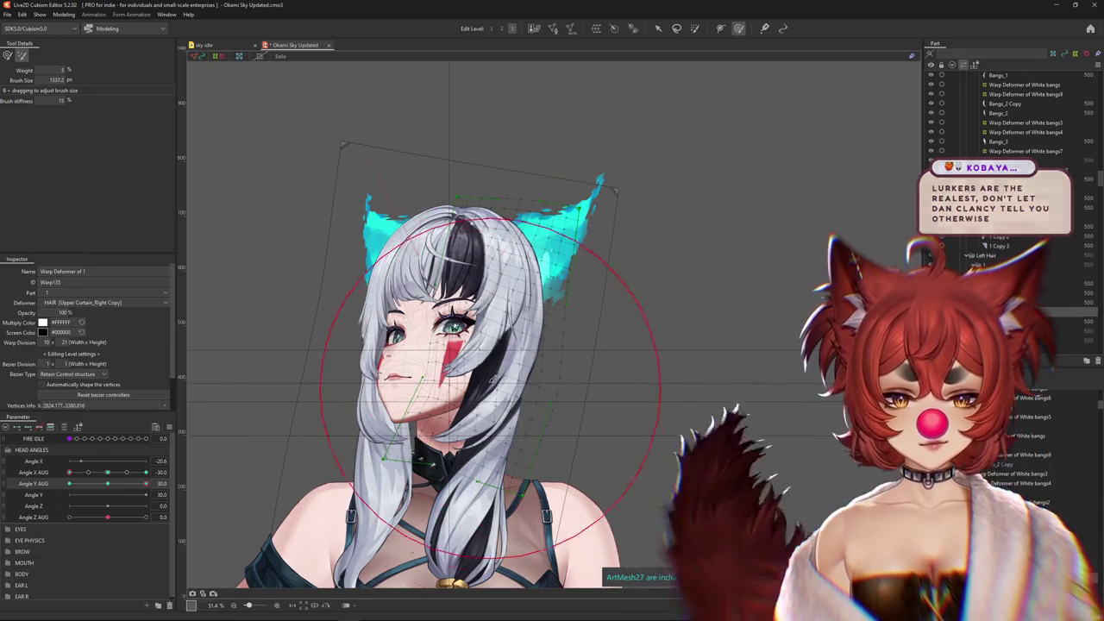
Brush the HAIR warp deformer so the head, hair and fox ears fit the upward tilt
drag(562, 412, 572, 353)
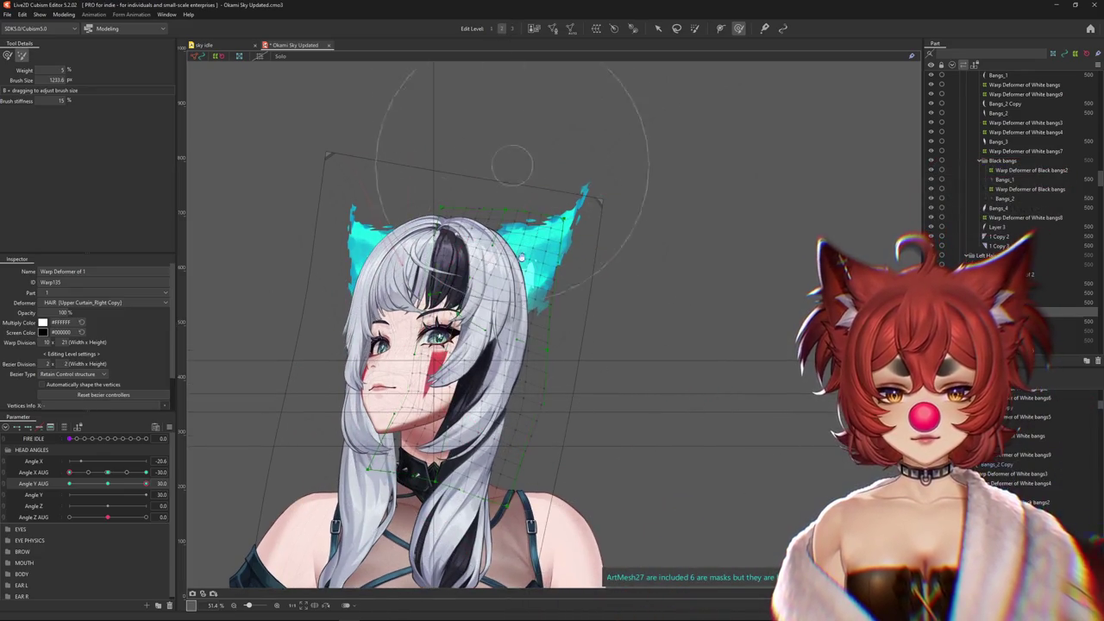
scroll(535, 362, down, 2)
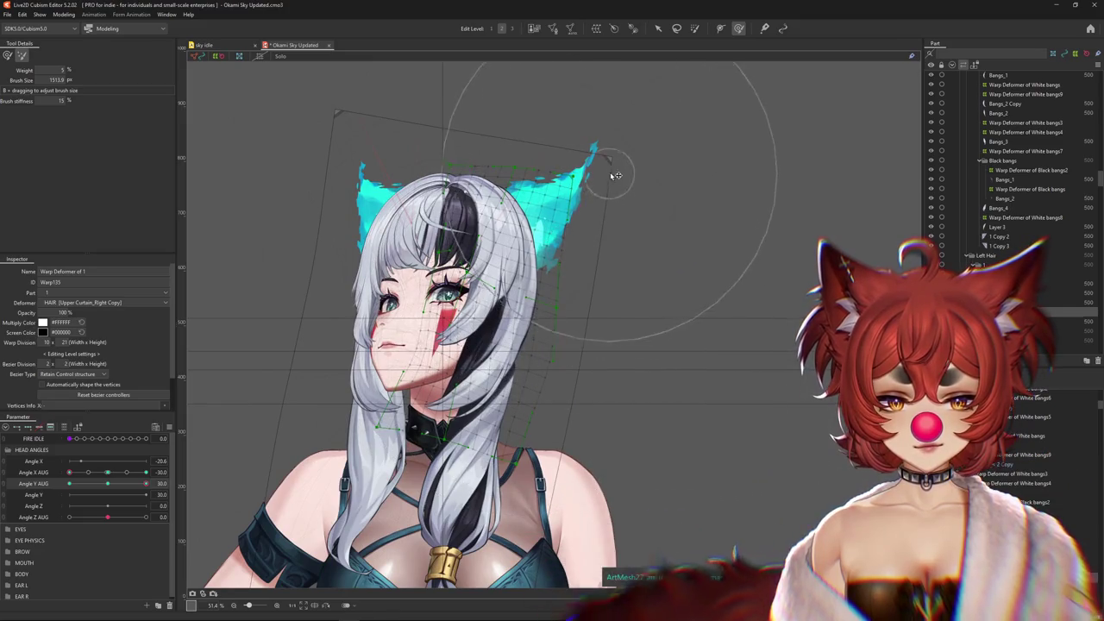
scroll(534, 422, up, 3)
mouse_move(483, 259)
mouse_down()
mouse_move(565, 390)
mouse_move(563, 421)
mouse_up()
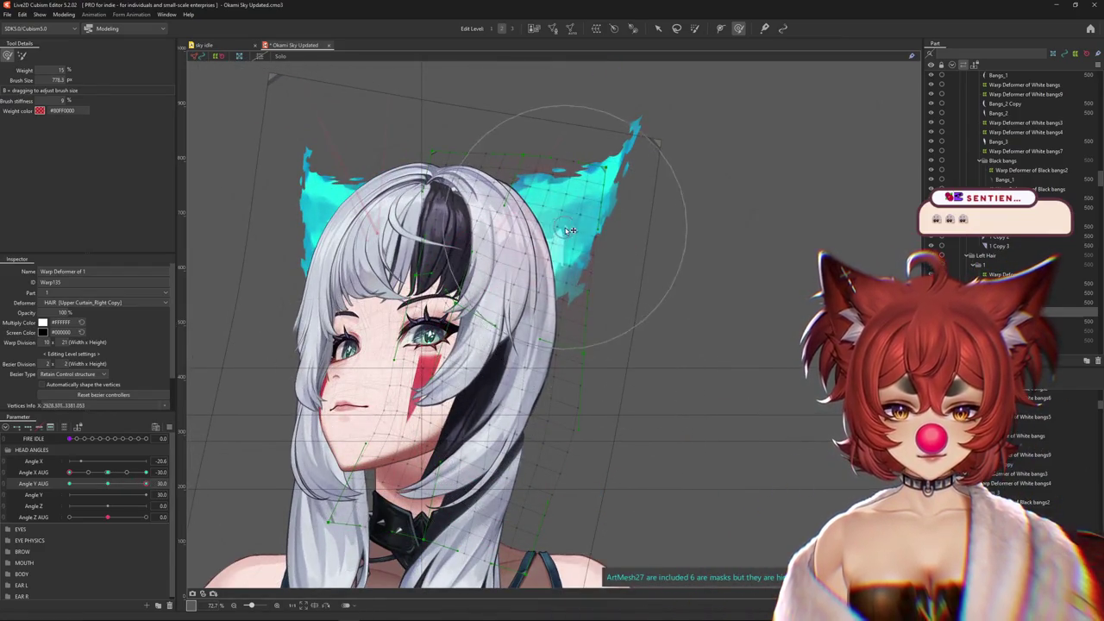
drag(569, 231, 580, 246)
drag(592, 172, 621, 173)
drag(439, 156, 477, 190)
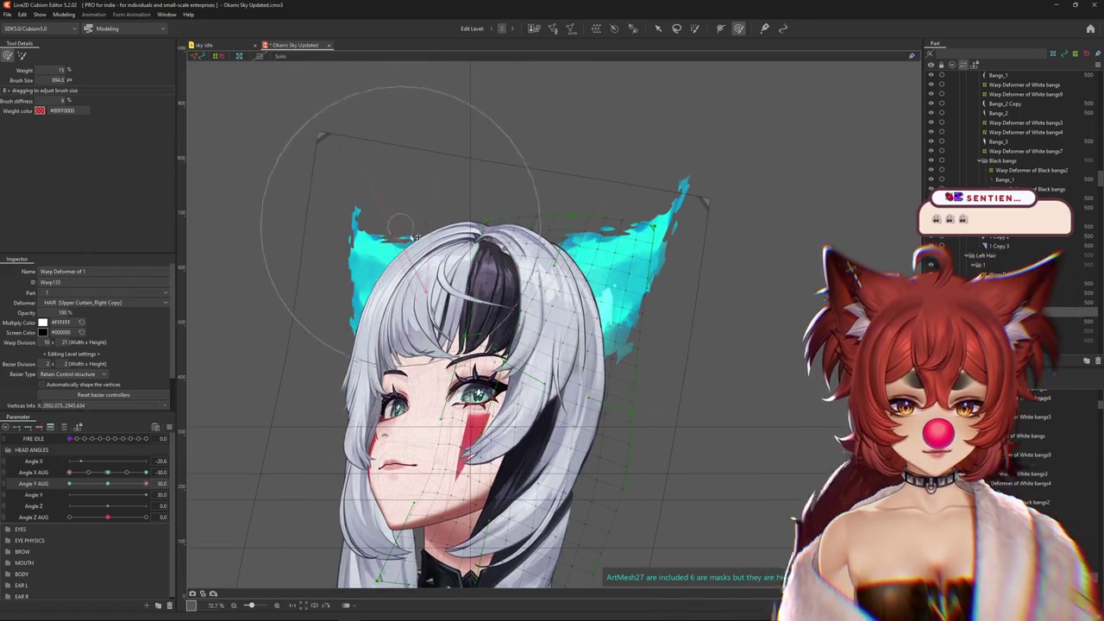
key(ctrl+z)
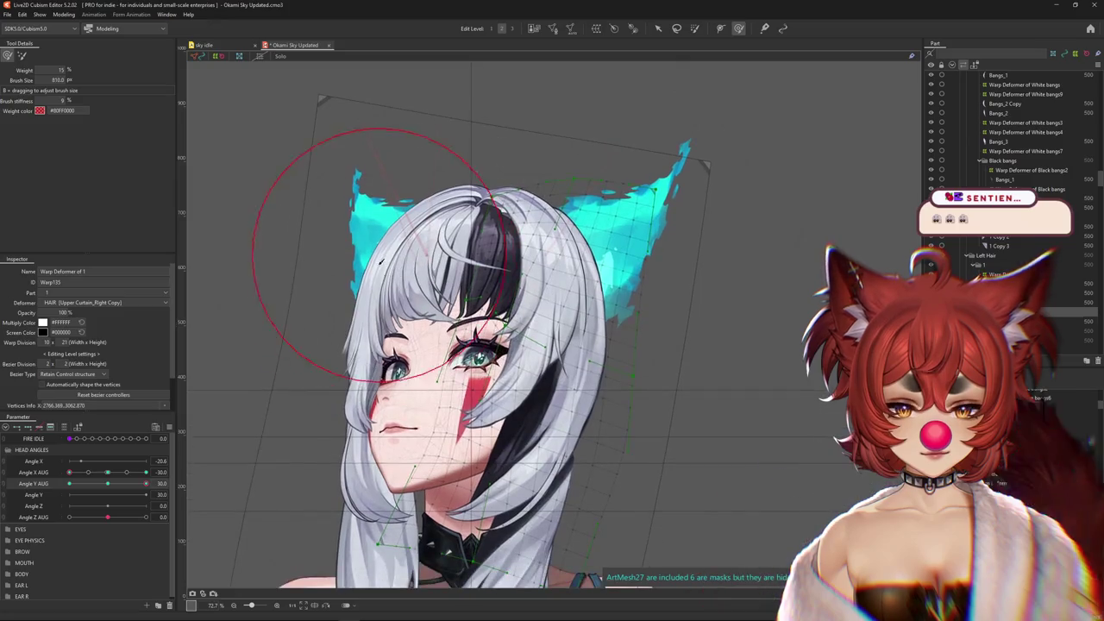
drag(421, 348, 461, 342)
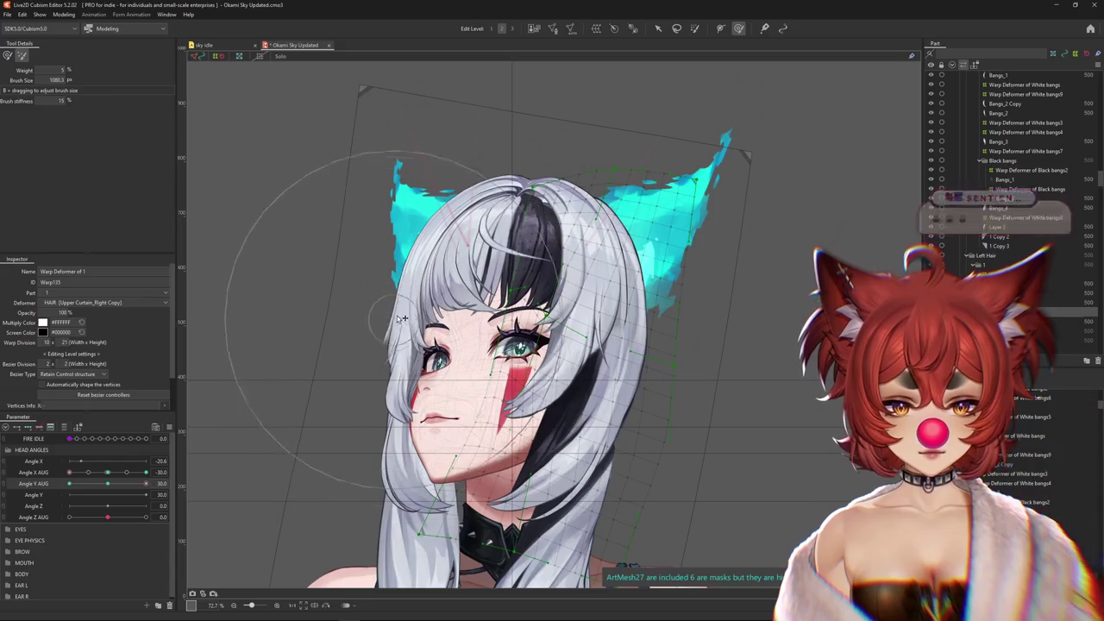
mouse_move(418, 223)
mouse_down()
mouse_move(464, 129)
mouse_move(399, 250)
mouse_up()
Return to the 15%-weight brush at about 773.5 and scrub Angle Y AUG to check motion
mouse_move(353, 324)
mouse_down()
mouse_move(323, 367)
mouse_move(209, 220)
mouse_up()
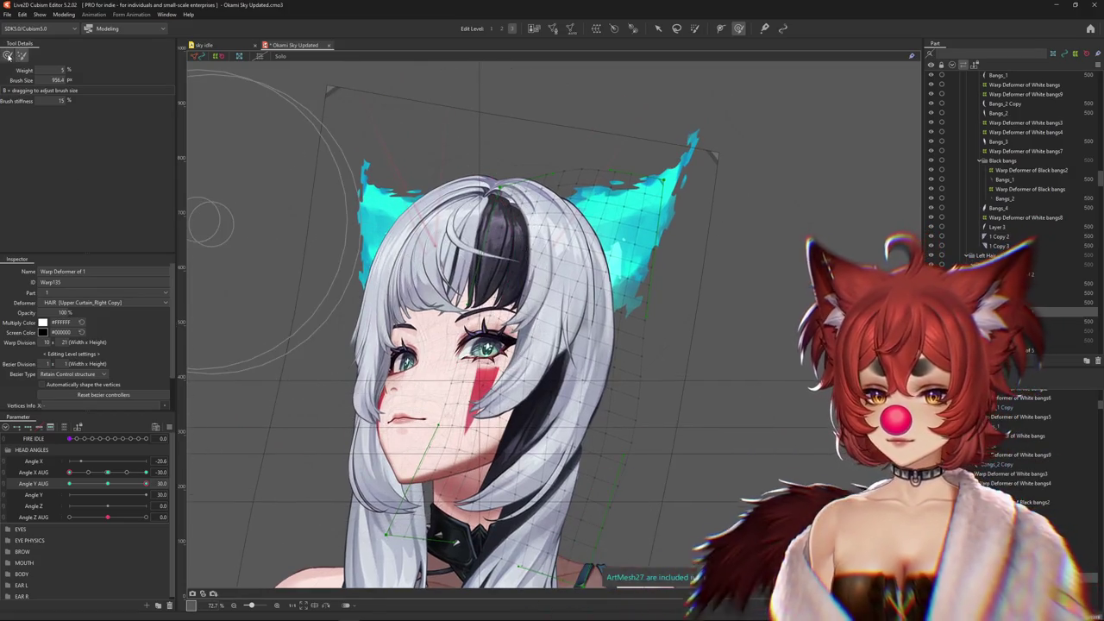
click(8, 55)
mouse_move(407, 261)
mouse_down()
mouse_move(333, 420)
mouse_move(313, 341)
mouse_up()
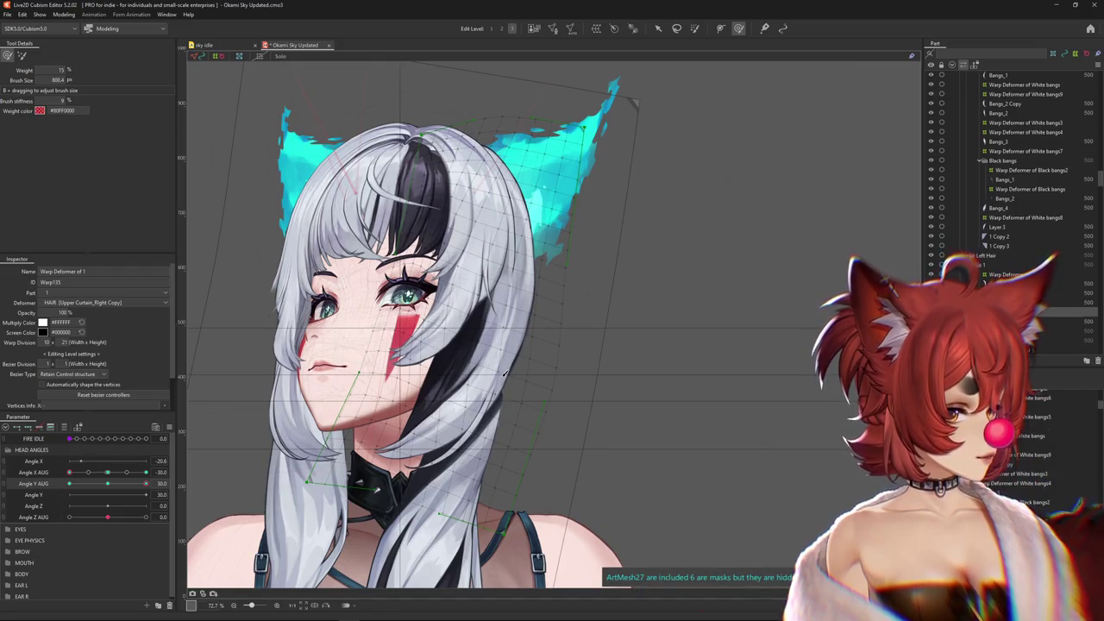
drag(455, 312, 513, 375)
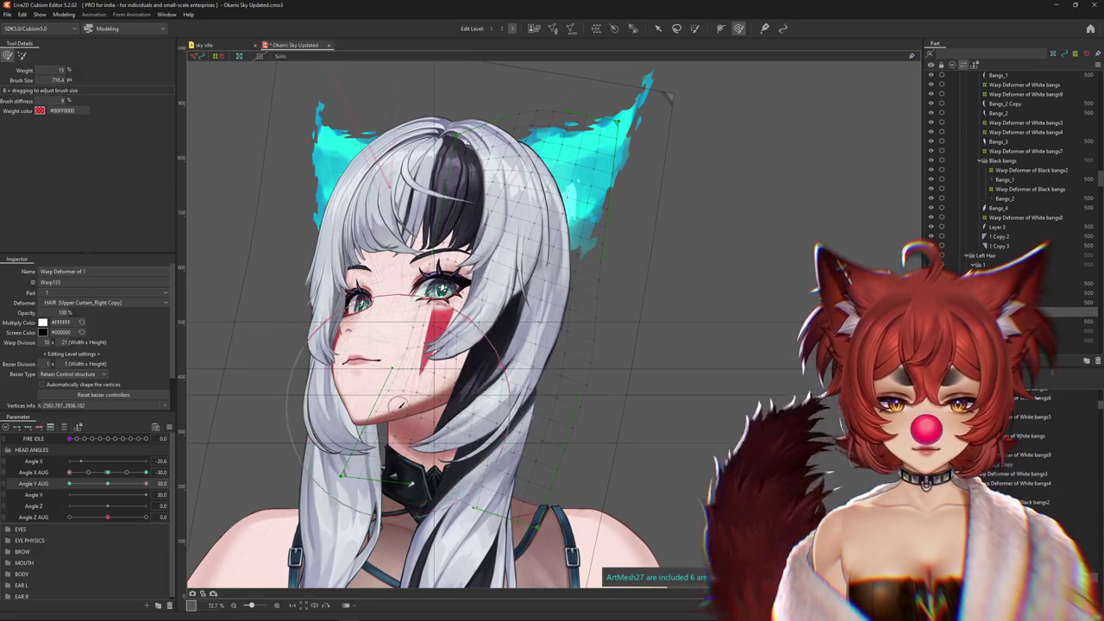
mouse_move(145, 484)
mouse_down()
mouse_move(118, 484)
mouse_move(255, 431)
mouse_up()
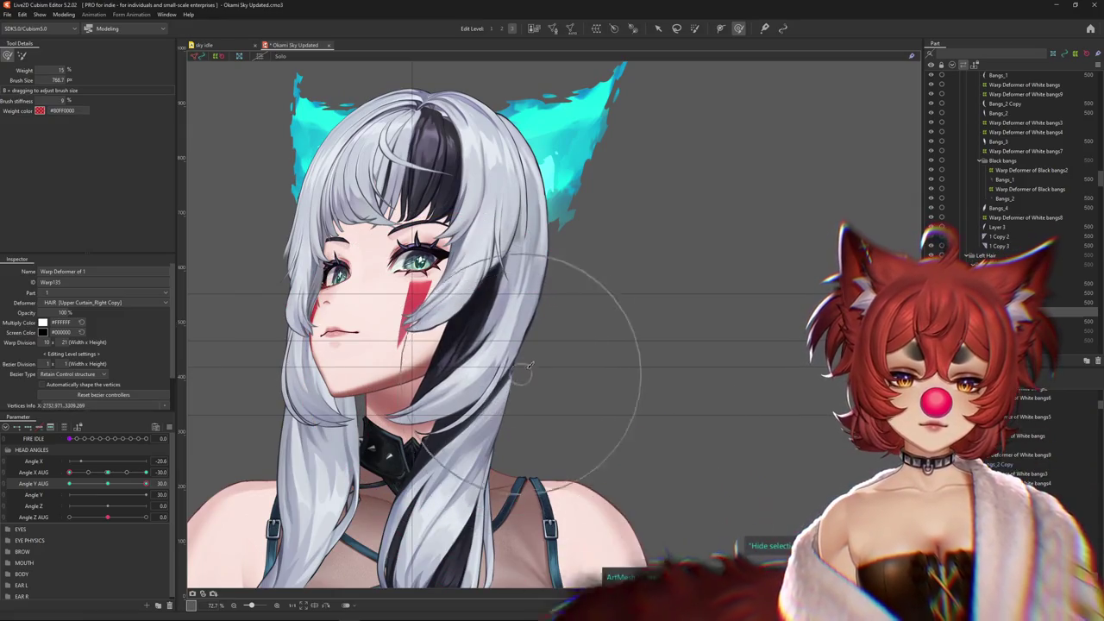
scroll(556, 337, down, 2)
mouse_move(145, 484)
mouse_down()
mouse_move(107, 483)
mouse_move(407, 350)
mouse_up()
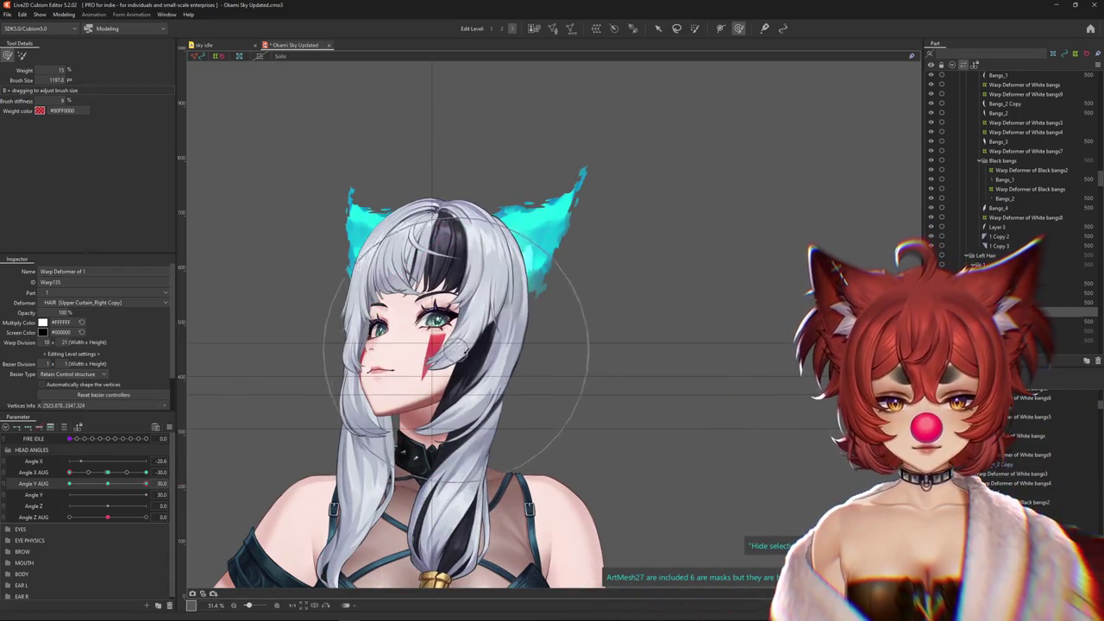
mouse_move(146, 484)
mouse_down()
mouse_move(133, 485)
mouse_move(287, 464)
mouse_up()
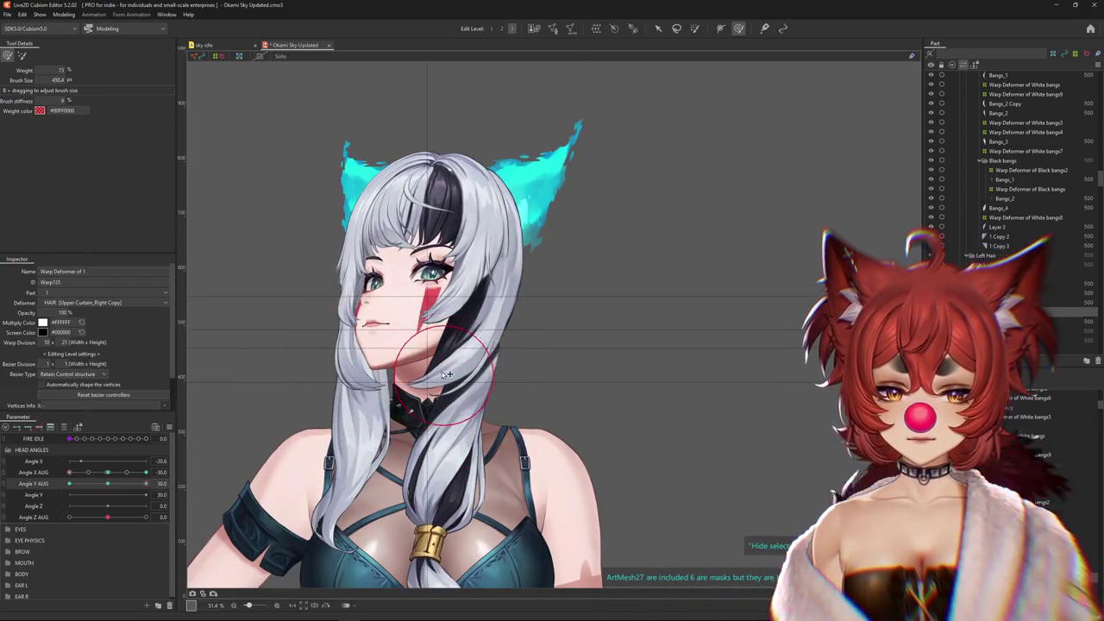
drag(446, 373, 527, 371)
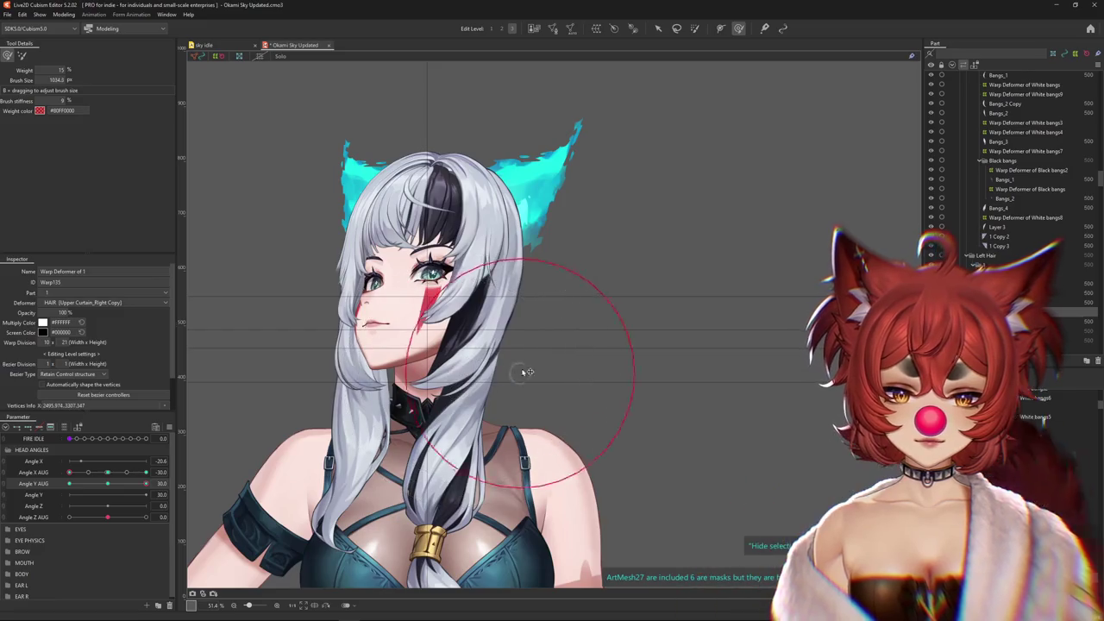
scroll(549, 310, down, 3)
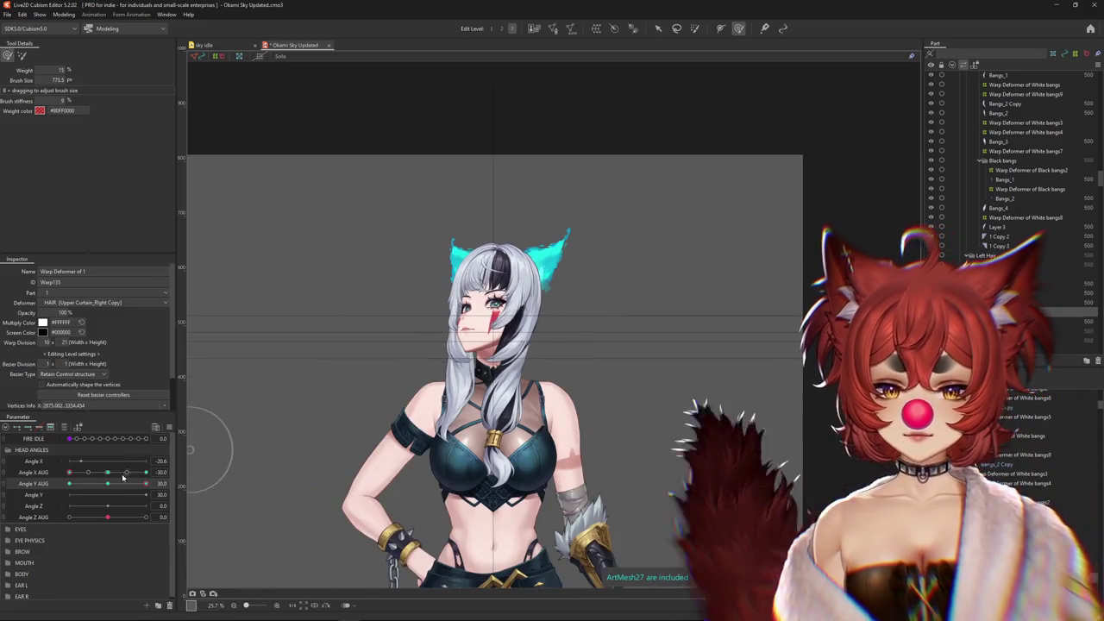
Push the head and ears into place, alternating low- and higher-weight deform brushes
scroll(463, 361, up, 3)
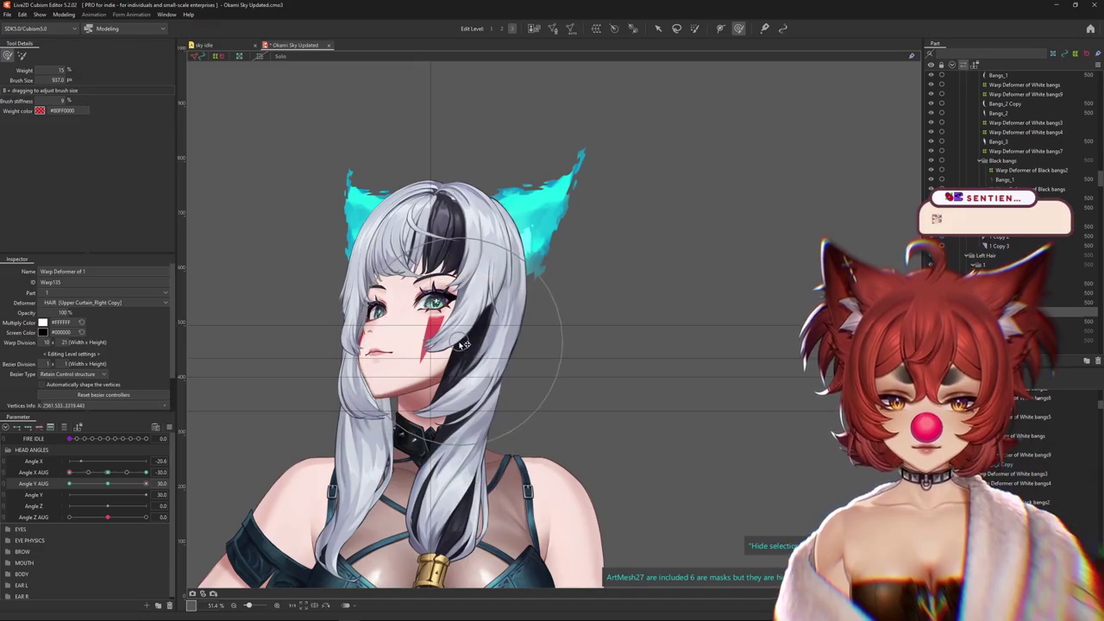
drag(481, 354, 374, 320)
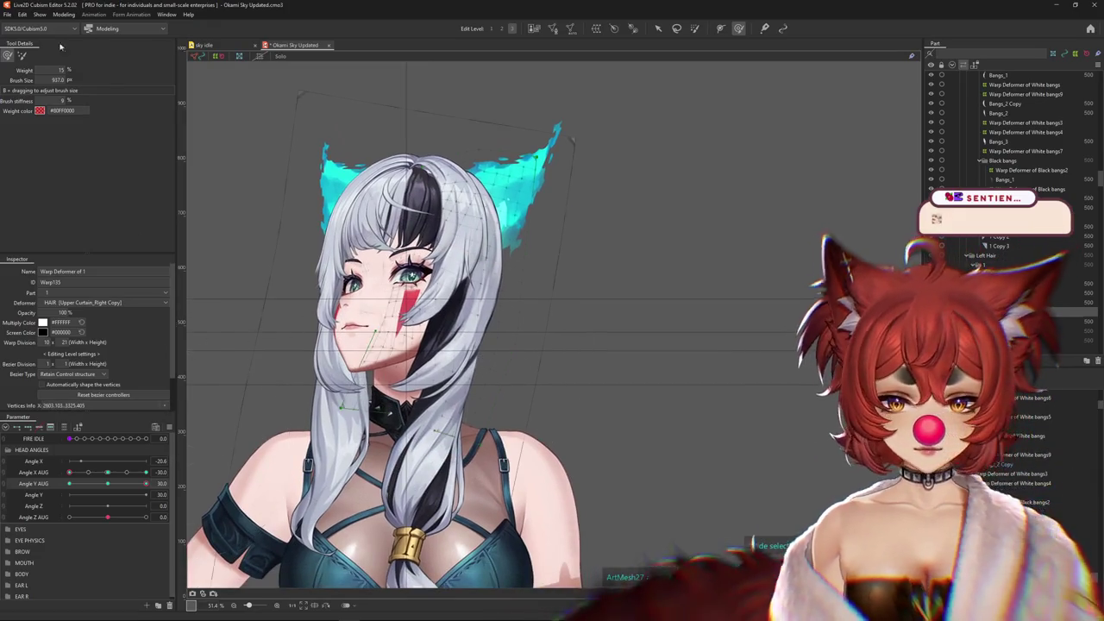
click(20, 56)
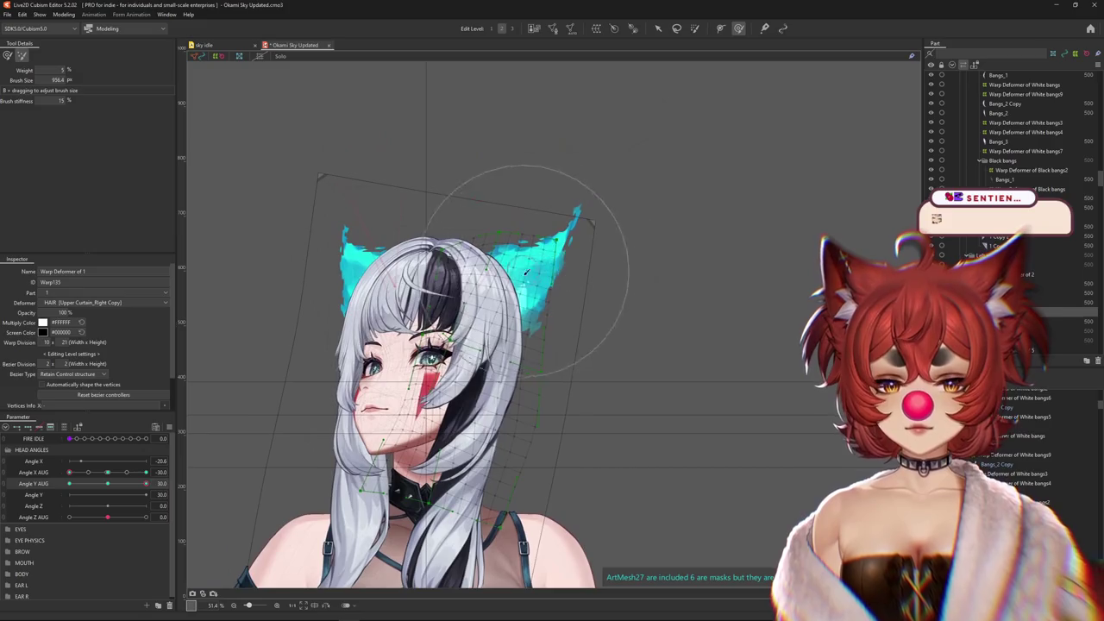
drag(423, 410, 443, 414)
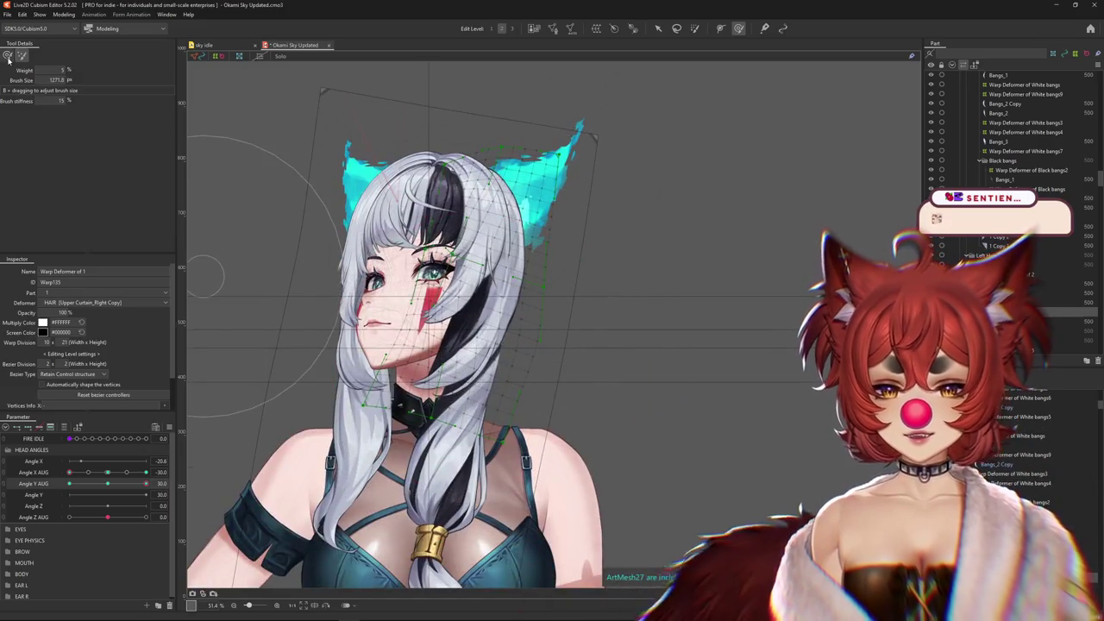
click(7, 55)
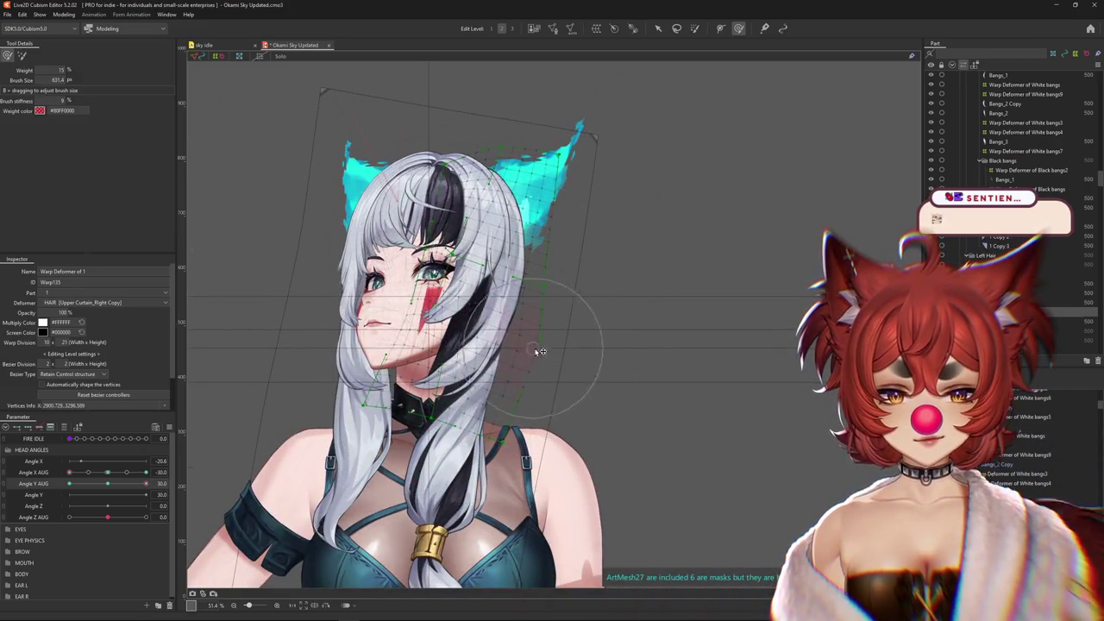
drag(536, 282, 537, 314)
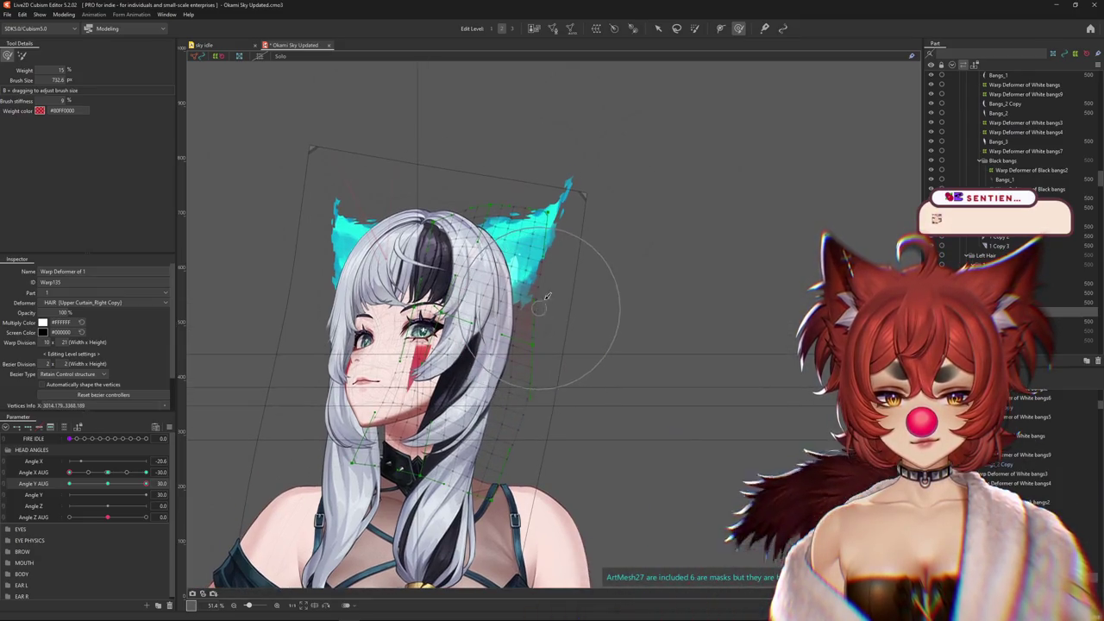
key(ctrl+z)
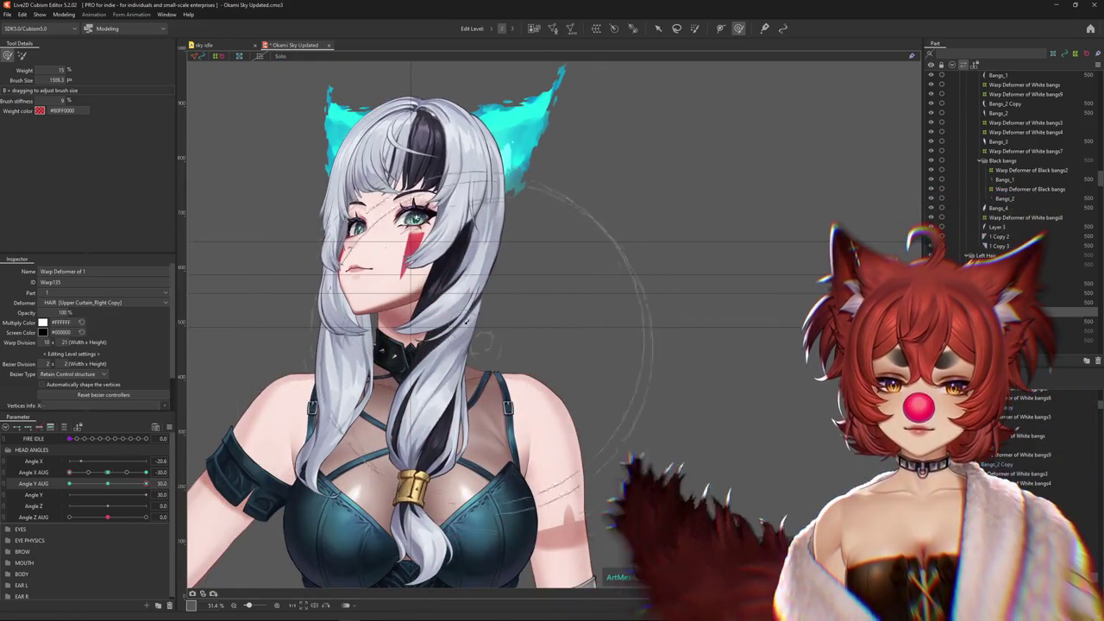
mouse_move(333, 513)
mouse_down()
mouse_move(341, 543)
mouse_move(286, 386)
mouse_up()
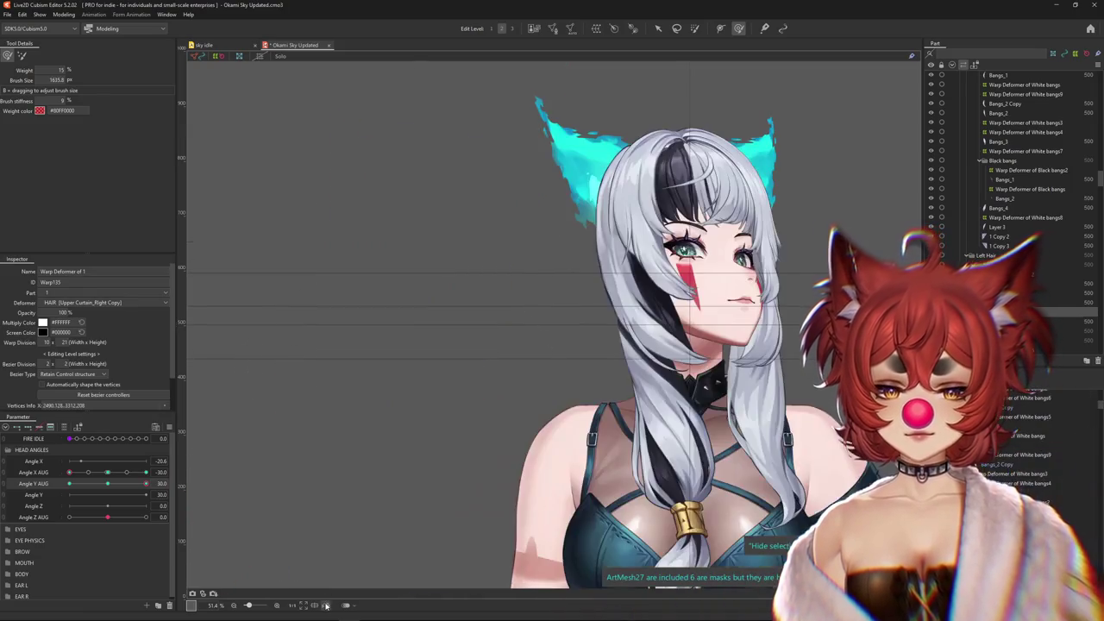
Reshape the left hair strands, then tilt the head with Angle Y AUG to test
key(b)
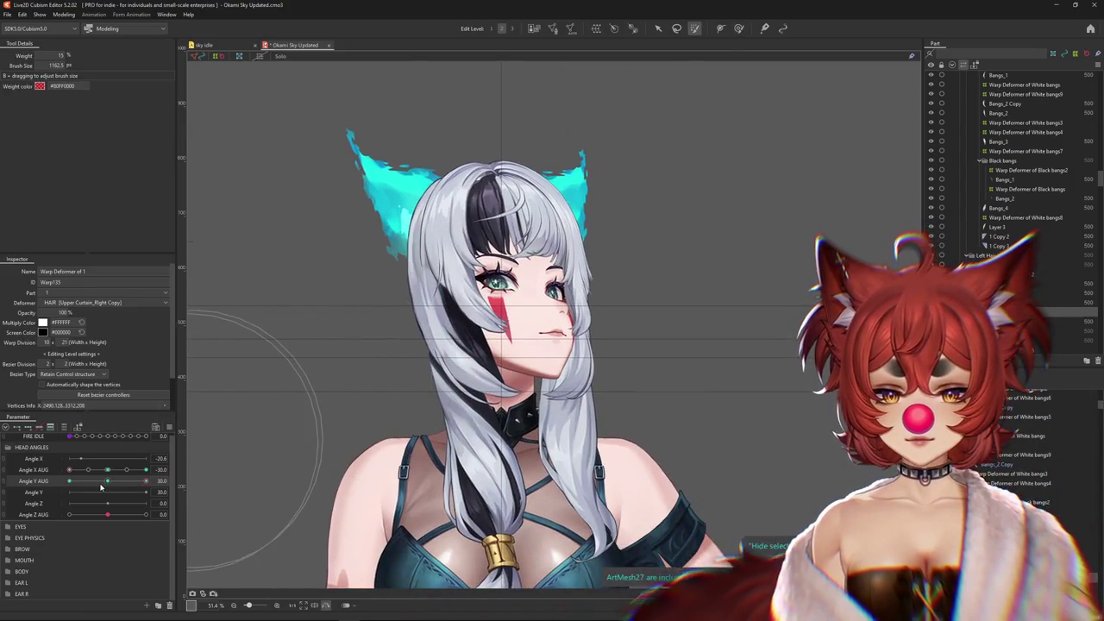
drag(198, 449, 328, 427)
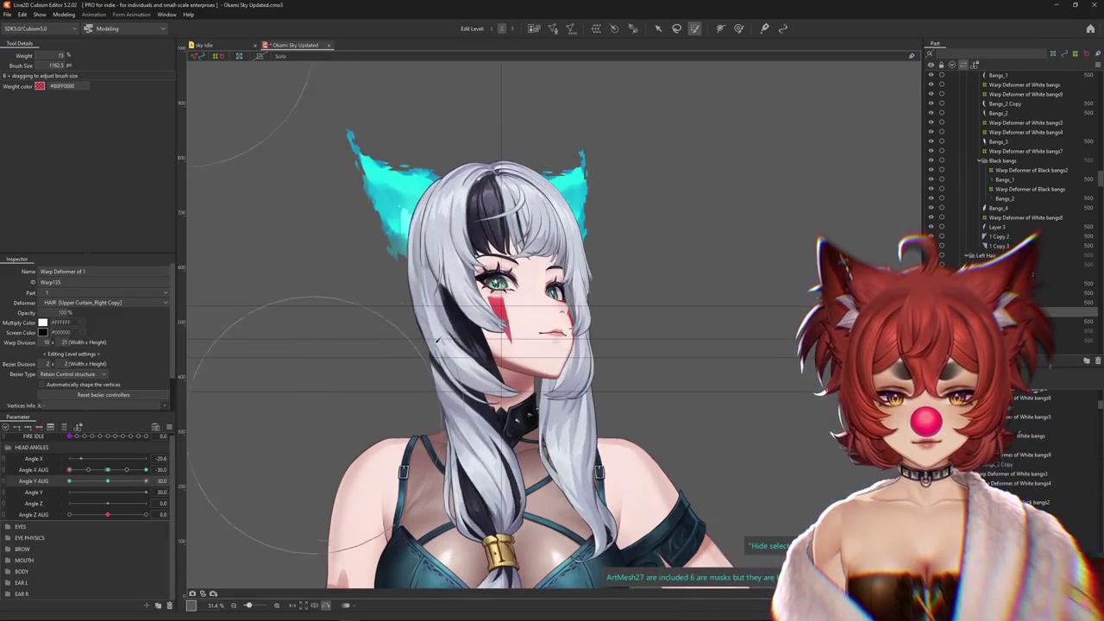
drag(673, 113, 712, 33)
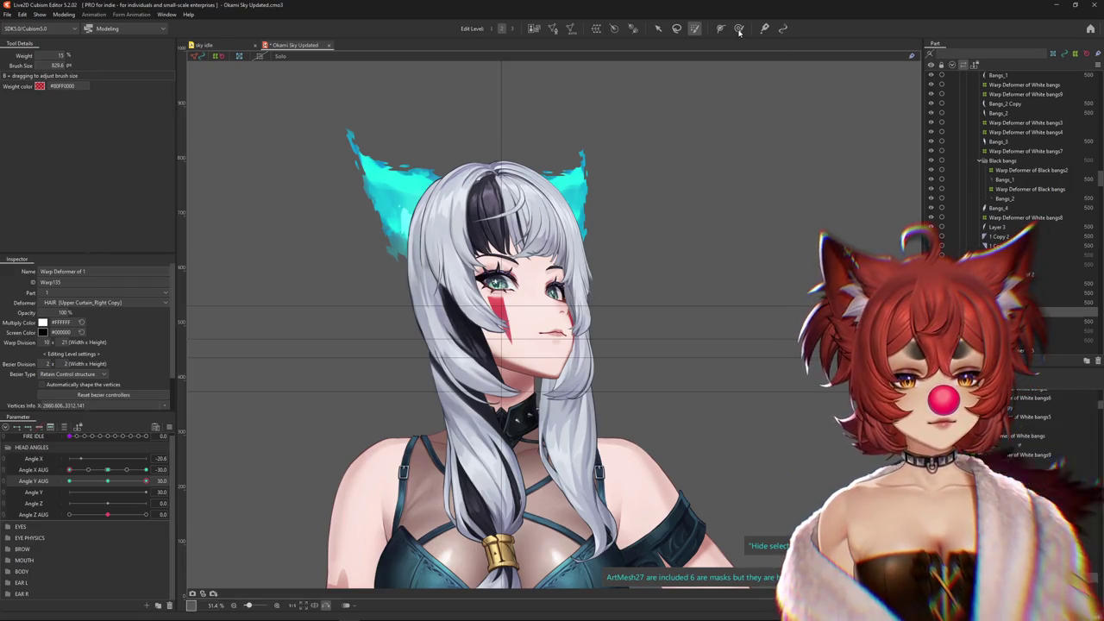
click(739, 30)
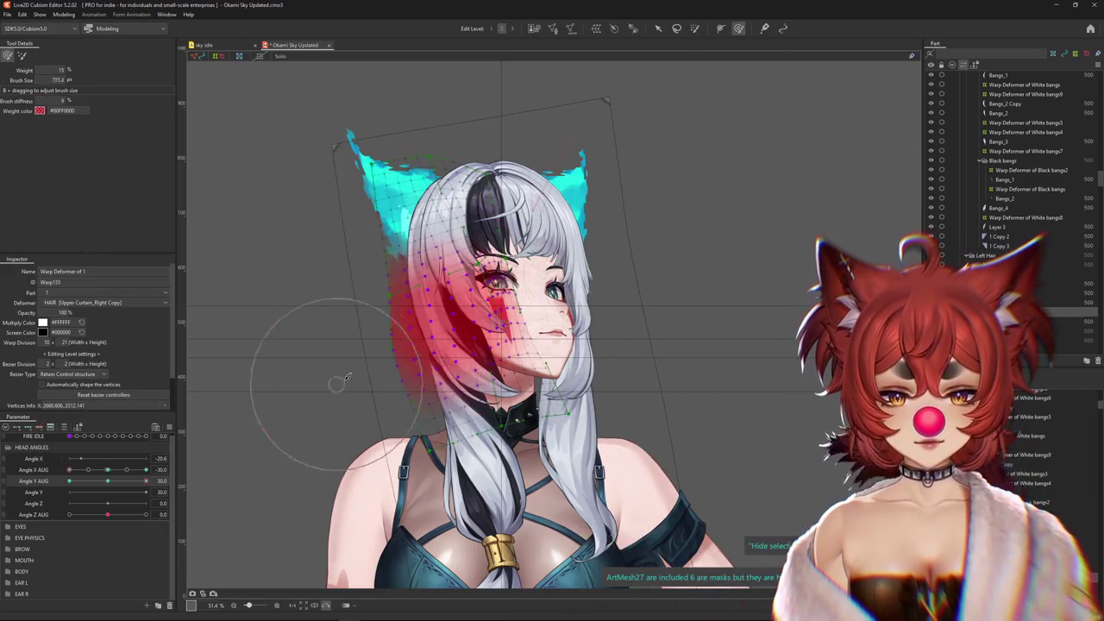
drag(345, 377, 370, 369)
mouse_move(146, 480)
mouse_down()
mouse_move(115, 481)
mouse_move(466, 344)
mouse_up()
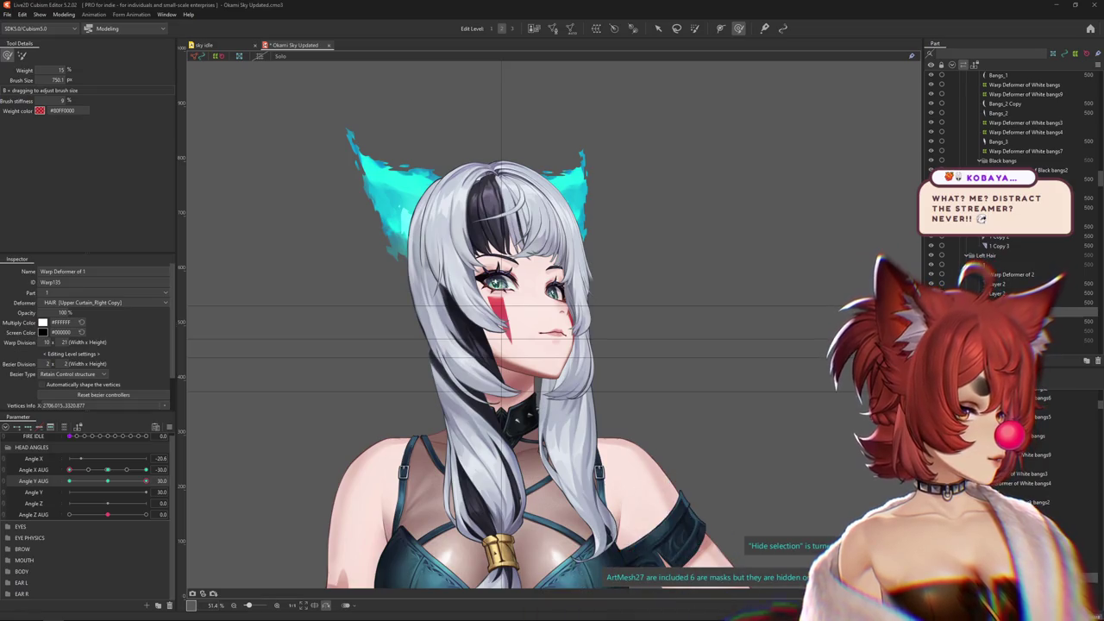
key(ctrl+h)
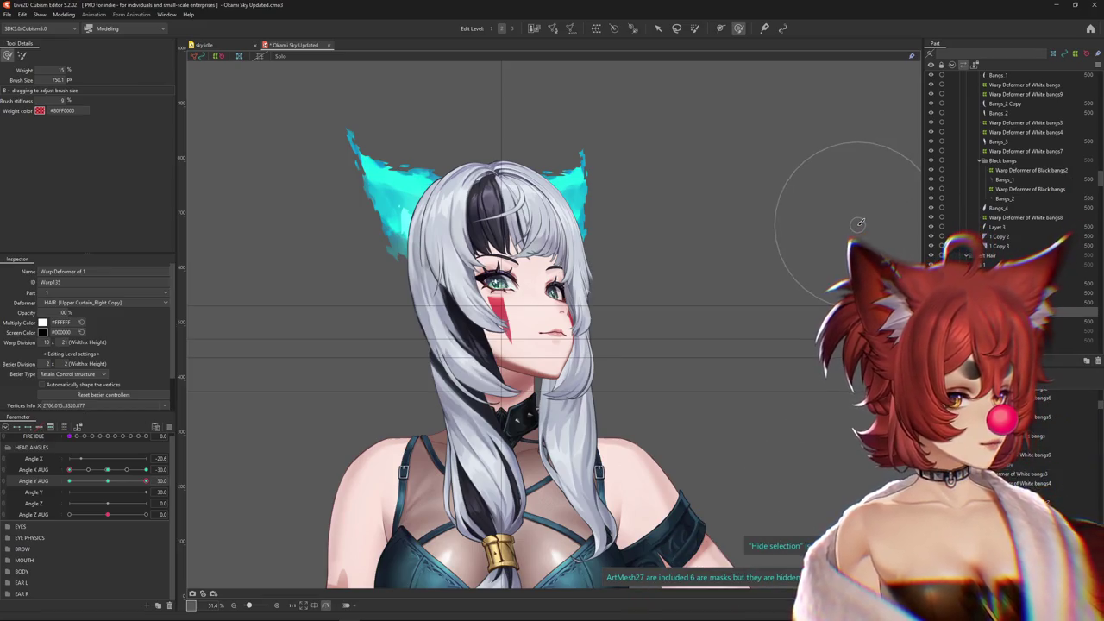
scroll(681, 280, down, 5)
Scrub the head-angle sliders to preview the hair and enlarge the brush to about 929.6
scroll(672, 288, up, 8)
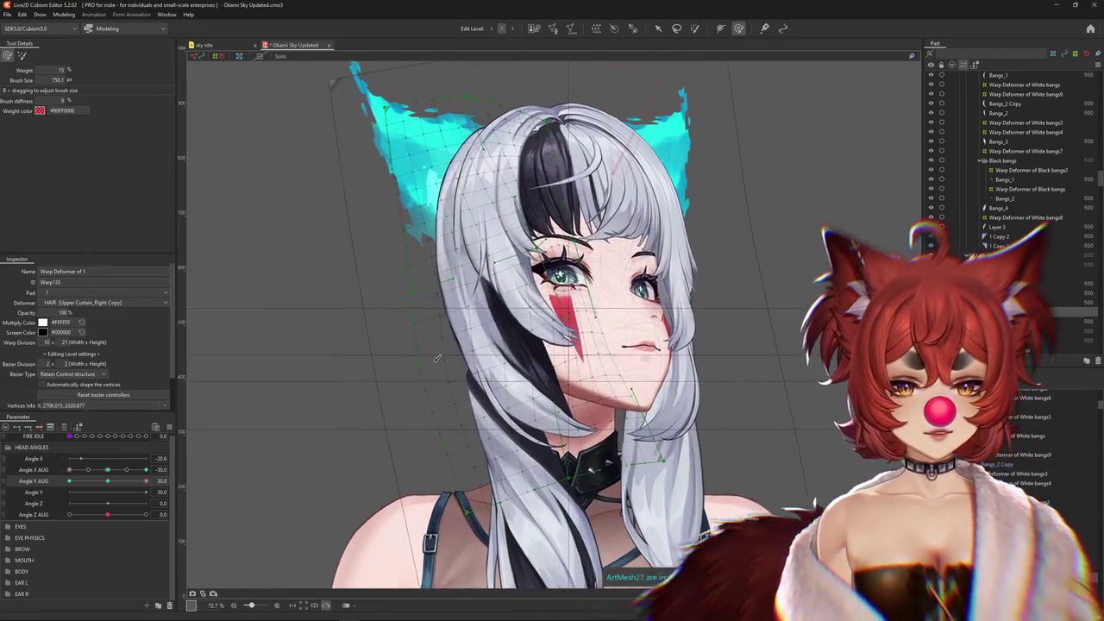
click(102, 481)
drag(102, 483, 129, 481)
mouse_move(366, 172)
mouse_down()
mouse_move(366, 374)
mouse_move(329, 287)
mouse_up()
scroll(359, 356, down, 2)
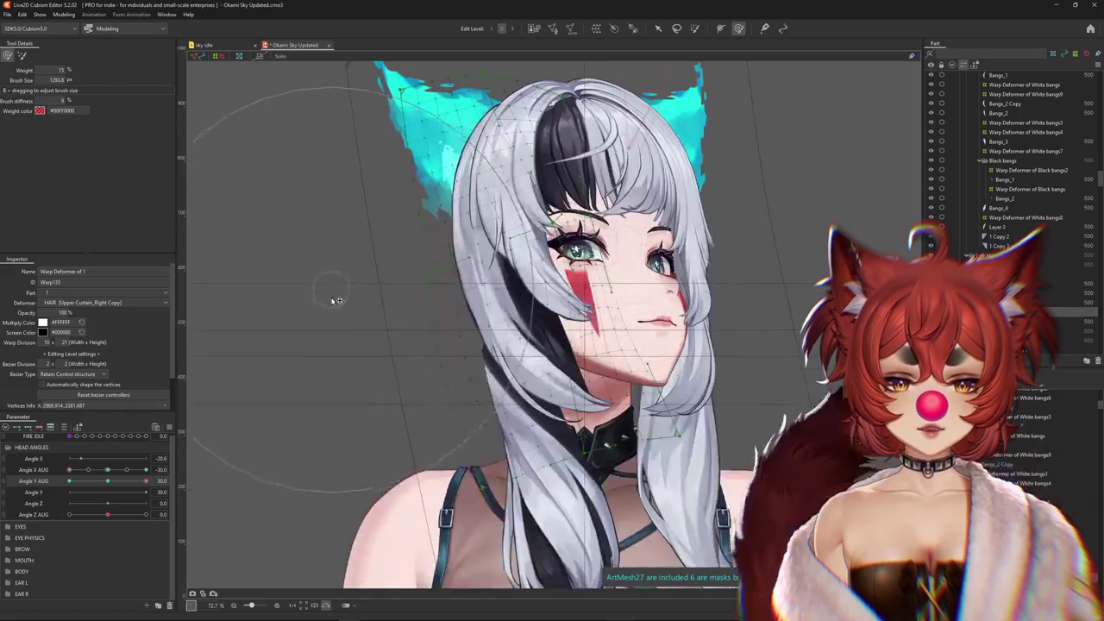
scroll(363, 431, down, 2)
drag(363, 431, 272, 394)
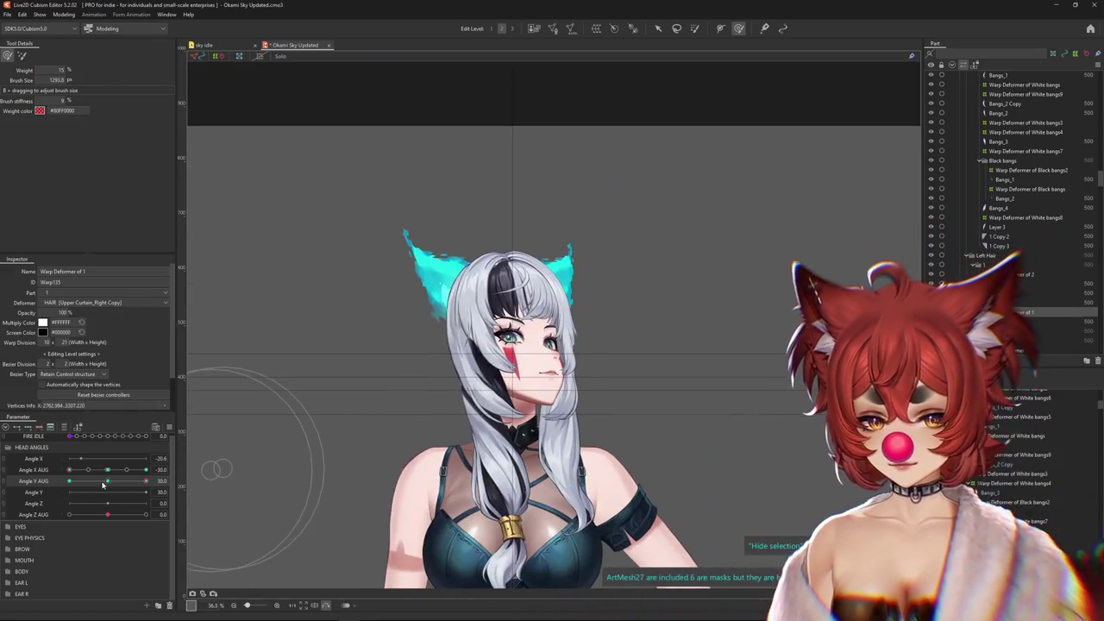
drag(146, 480, 158, 480)
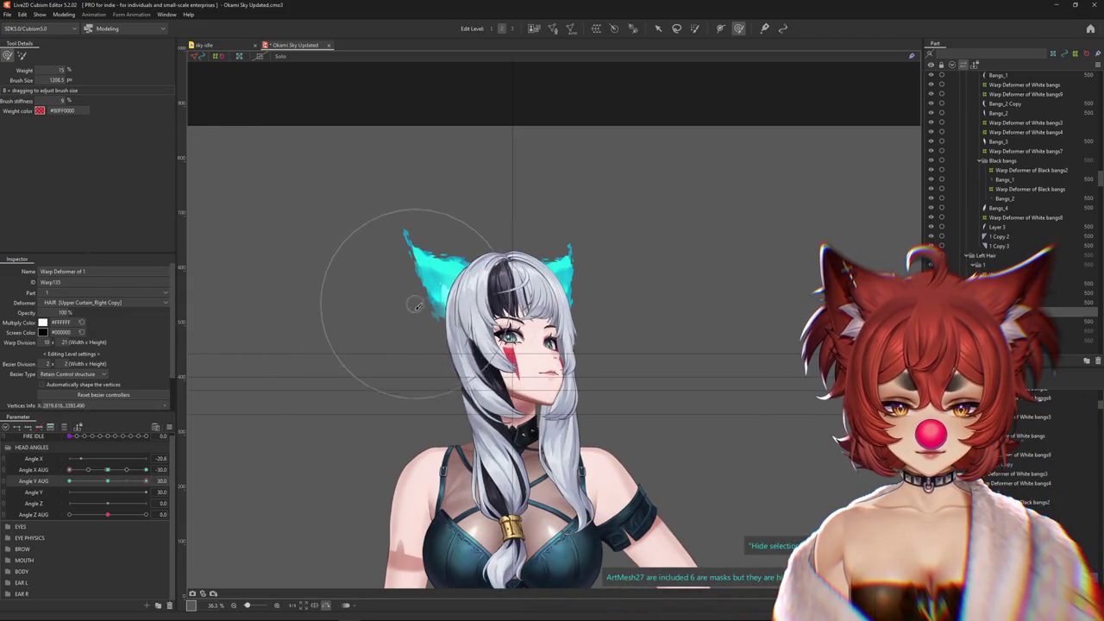
scroll(459, 417, up, 2)
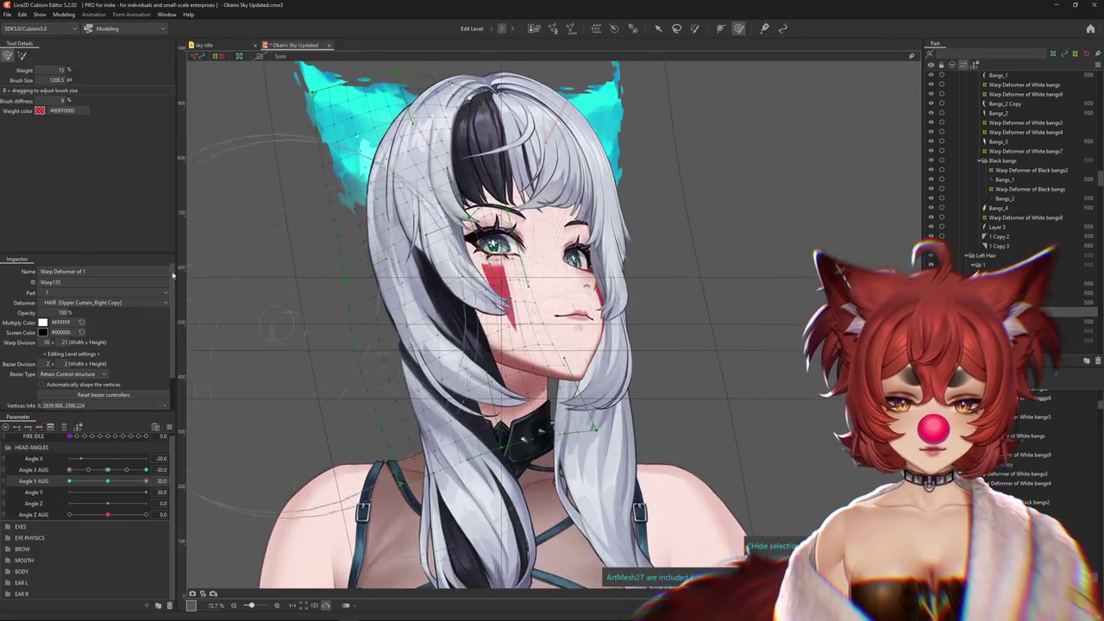
drag(410, 212, 282, 263)
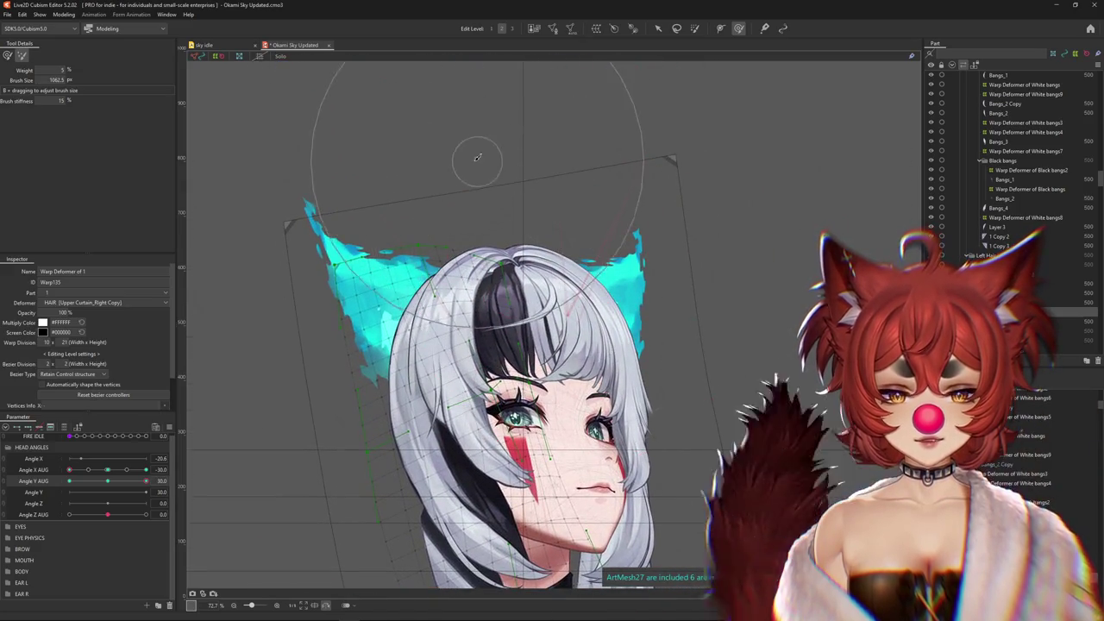
Paint weight onto the left side of the hair, then compare it with the head levelled
key(g)
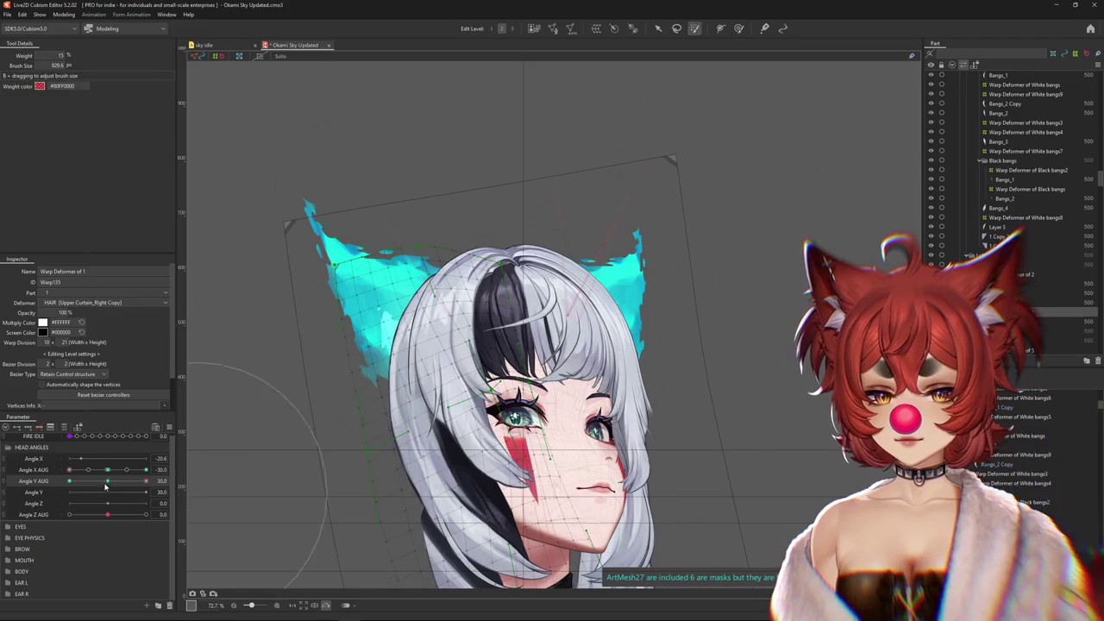
drag(344, 328, 380, 293)
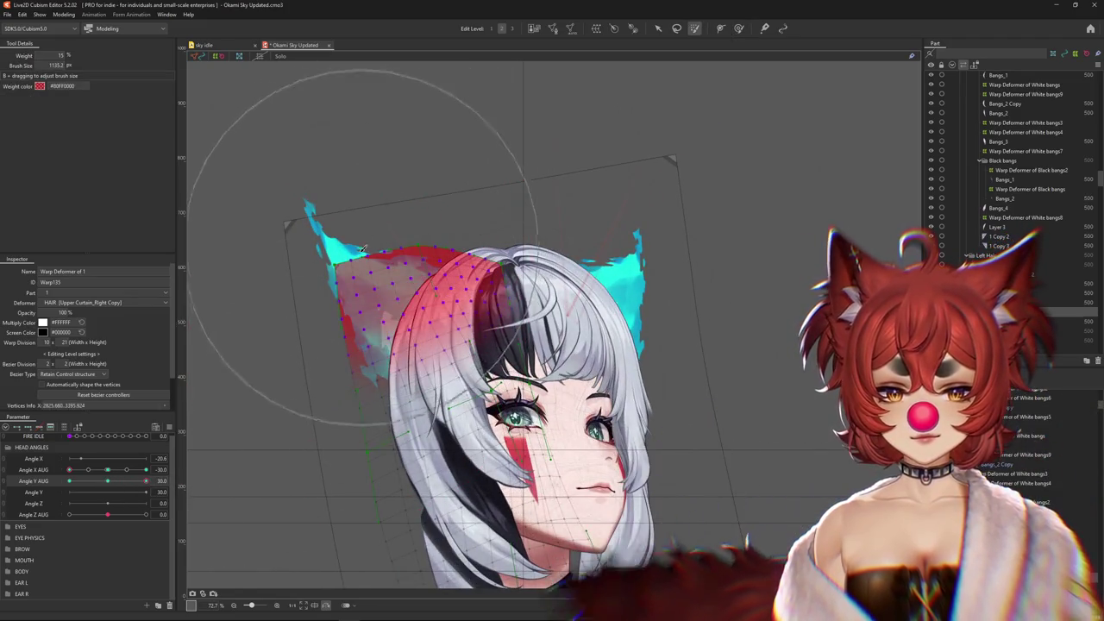
click(739, 29)
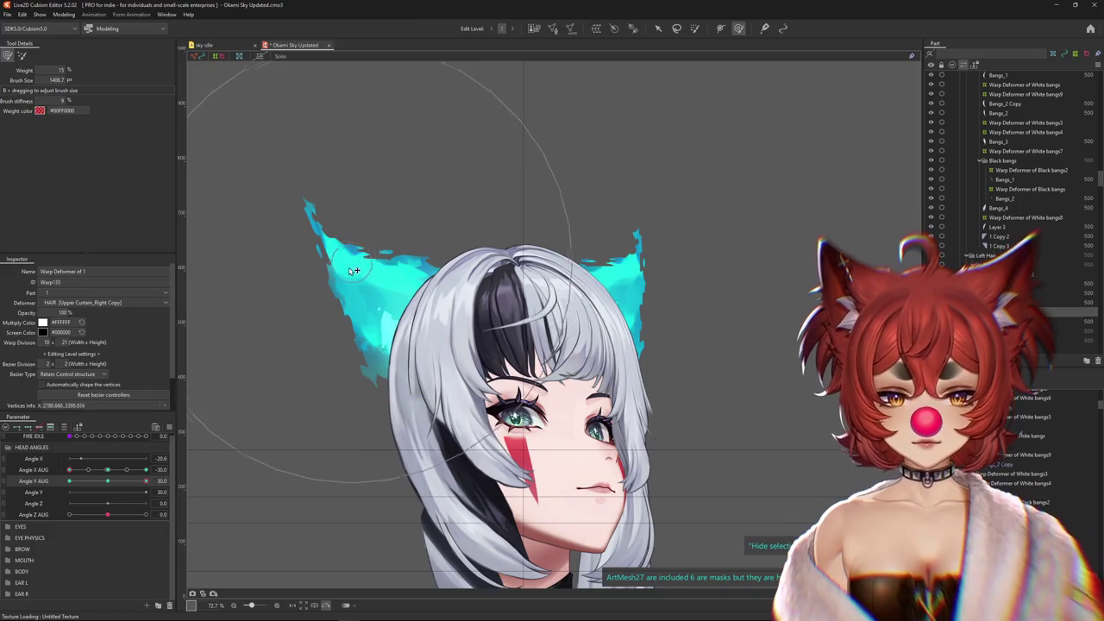
scroll(351, 280, down, 3)
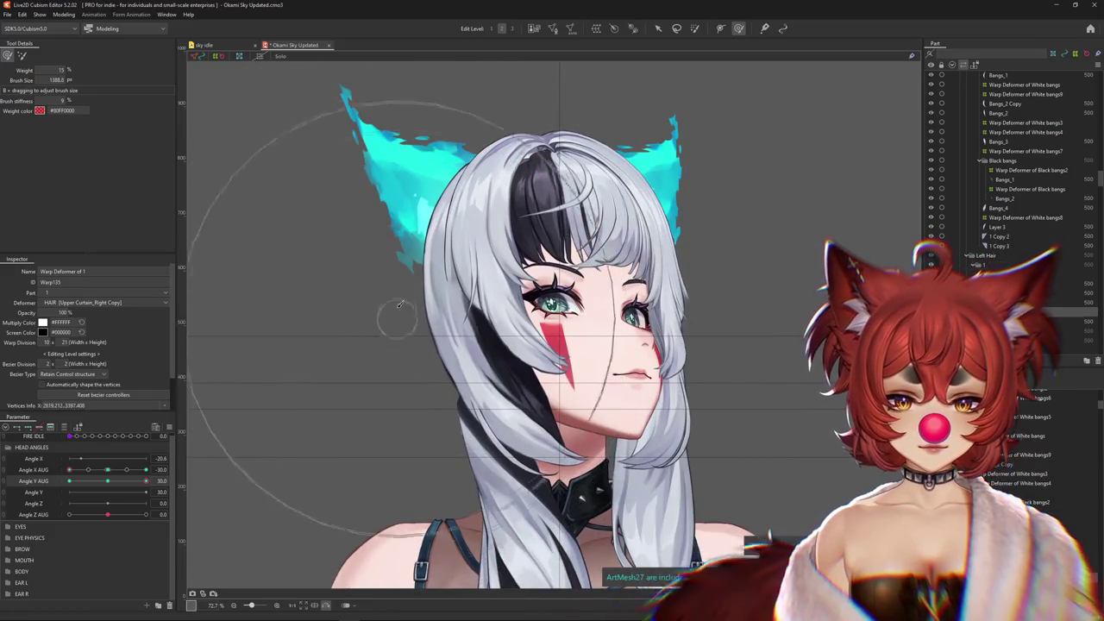
drag(146, 492, 155, 490)
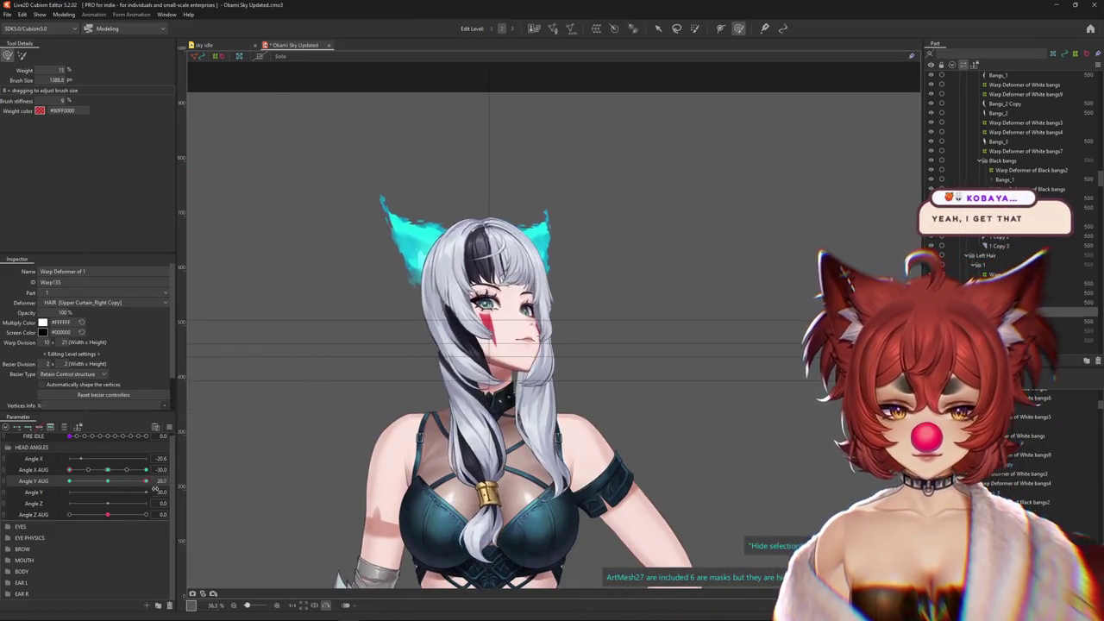
scroll(488, 350, up, 2)
scroll(517, 336, up, 1)
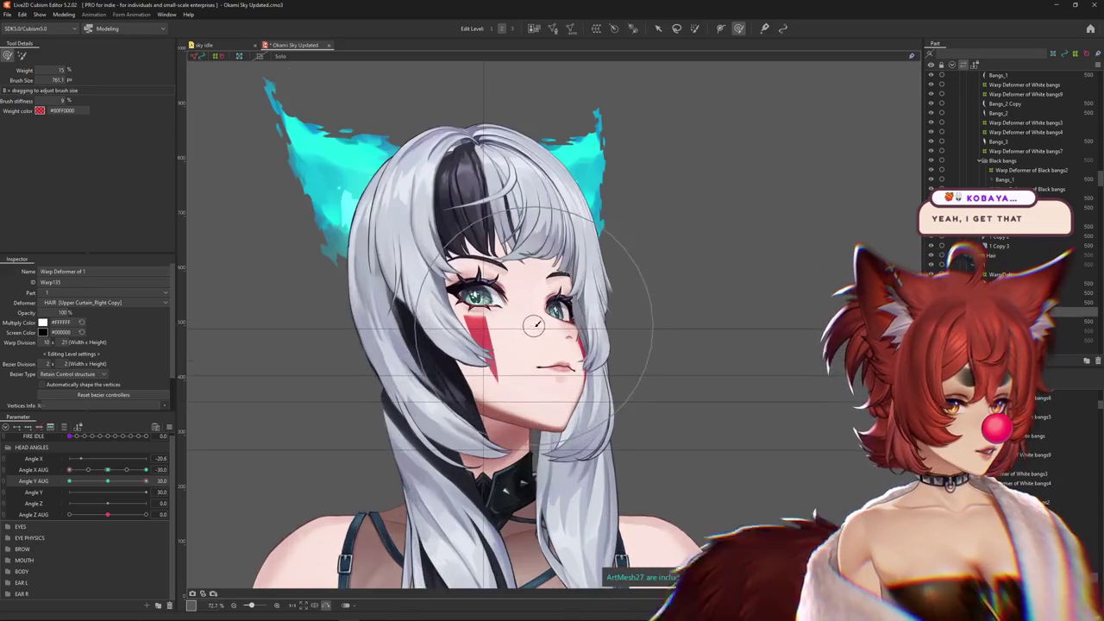
mouse_move(565, 321)
mouse_down()
mouse_move(543, 345)
mouse_move(529, 311)
mouse_up()
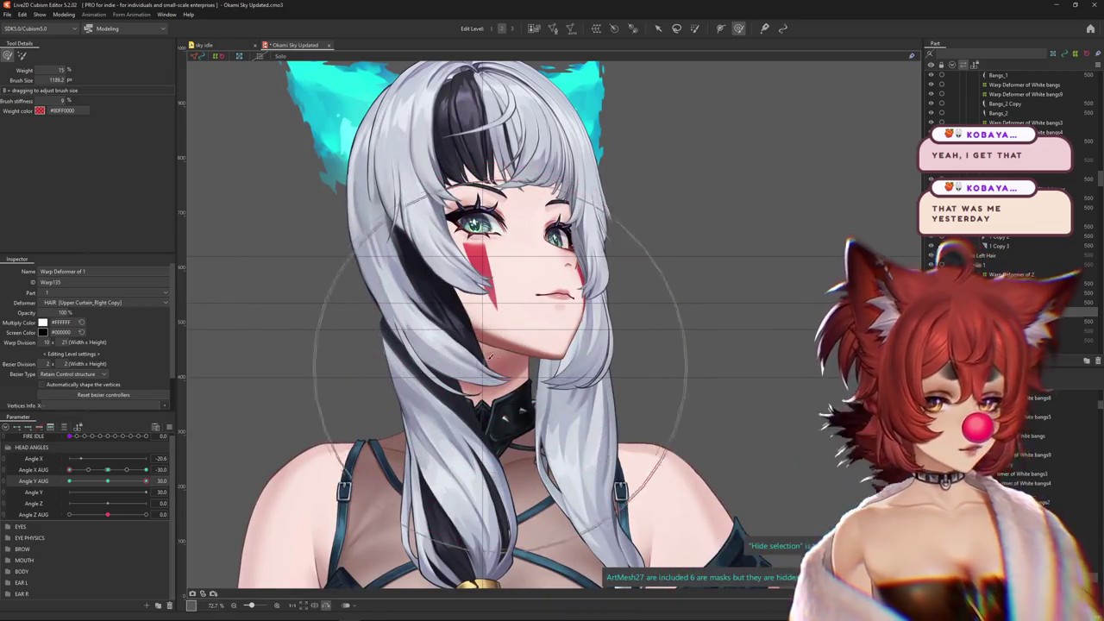
Show the warp deformer's full grid, deselect it and turn the head toward front
mouse_move(518, 328)
mouse_down()
mouse_move(515, 431)
mouse_move(470, 306)
mouse_up()
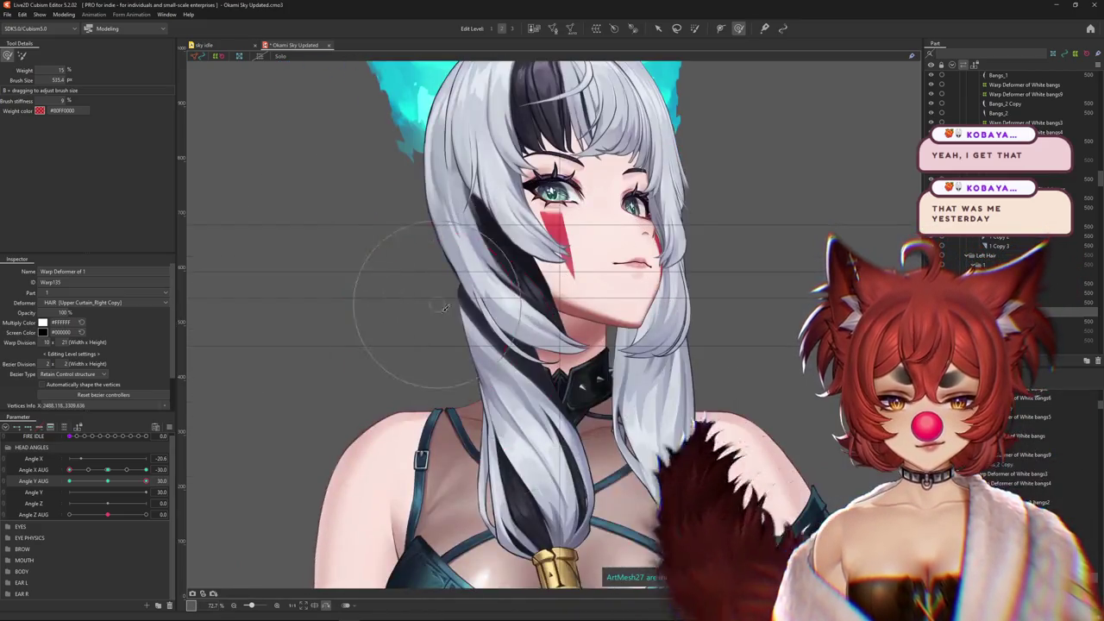
drag(436, 274, 423, 320)
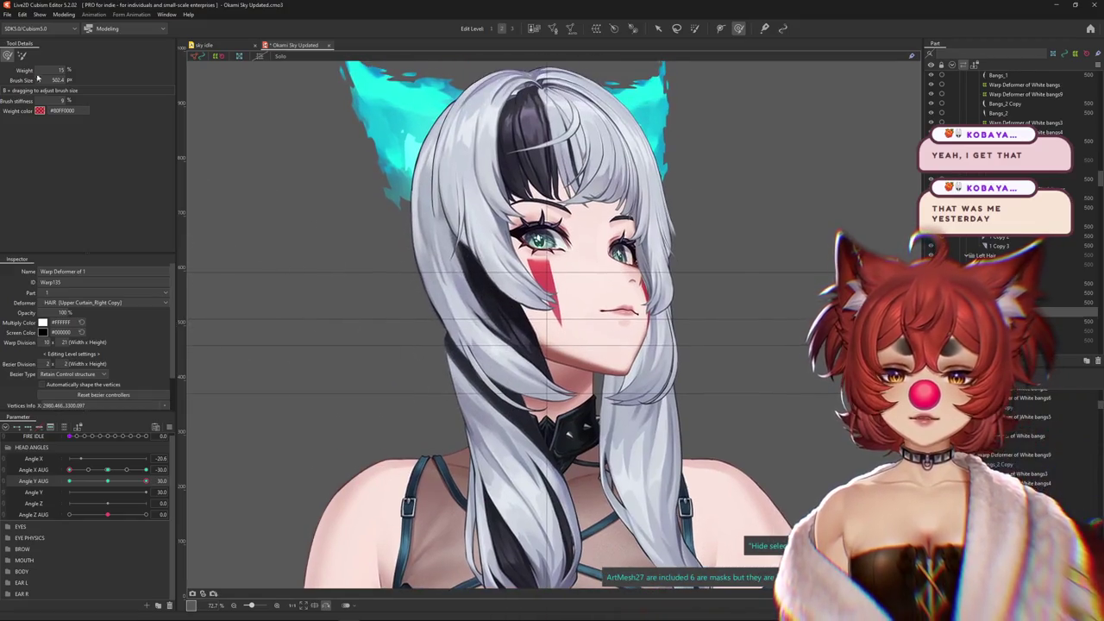
key(3)
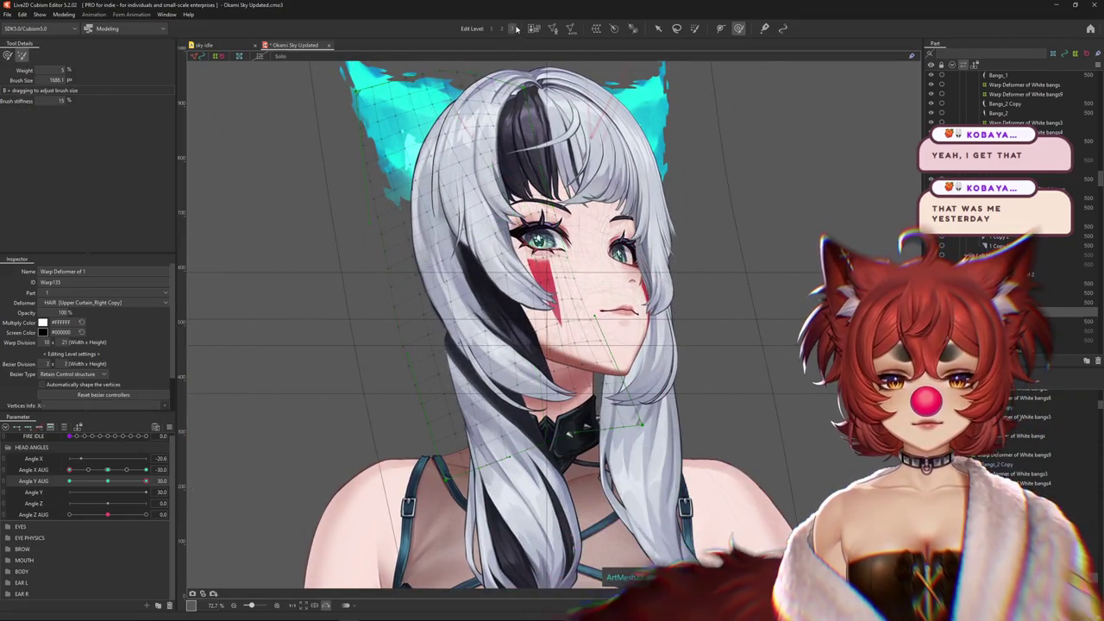
scroll(525, 353, down, 3)
click(207, 185)
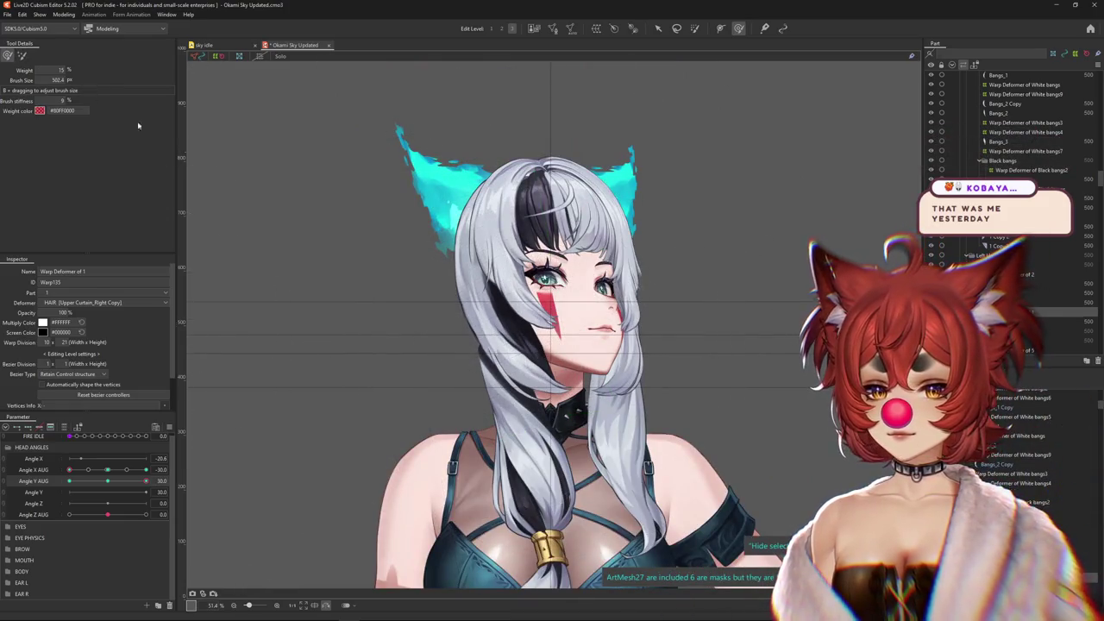
mouse_move(69, 469)
mouse_down()
mouse_move(107, 473)
mouse_move(61, 477)
mouse_up()
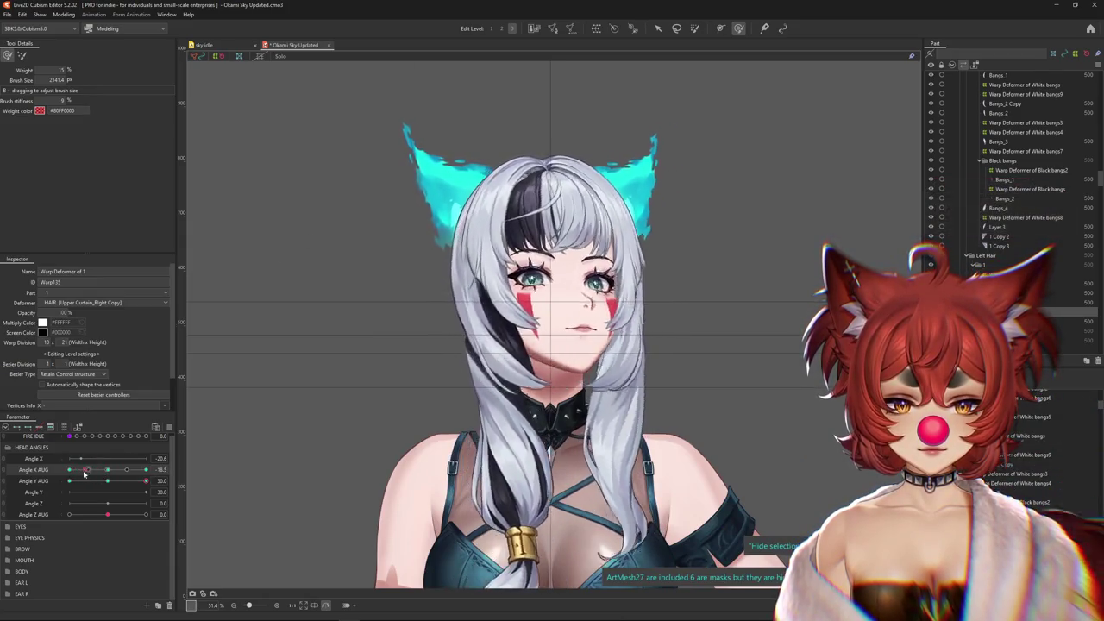
Bring back the hair warp deformer display and resize the brush to about 2038.2
key(ctrl+z)
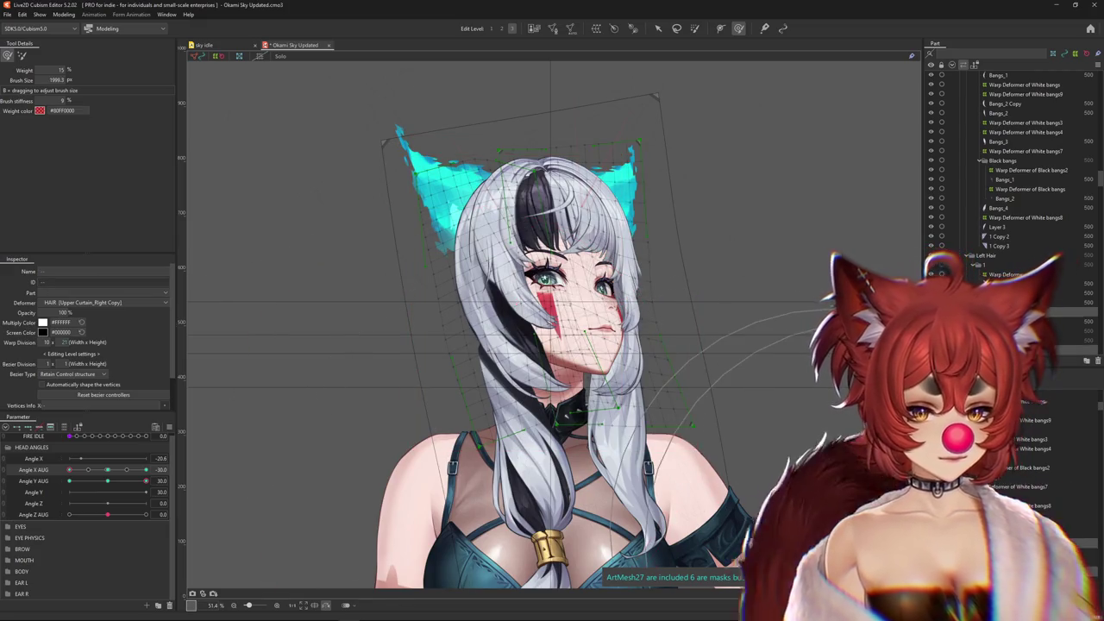
drag(665, 382, 523, 450)
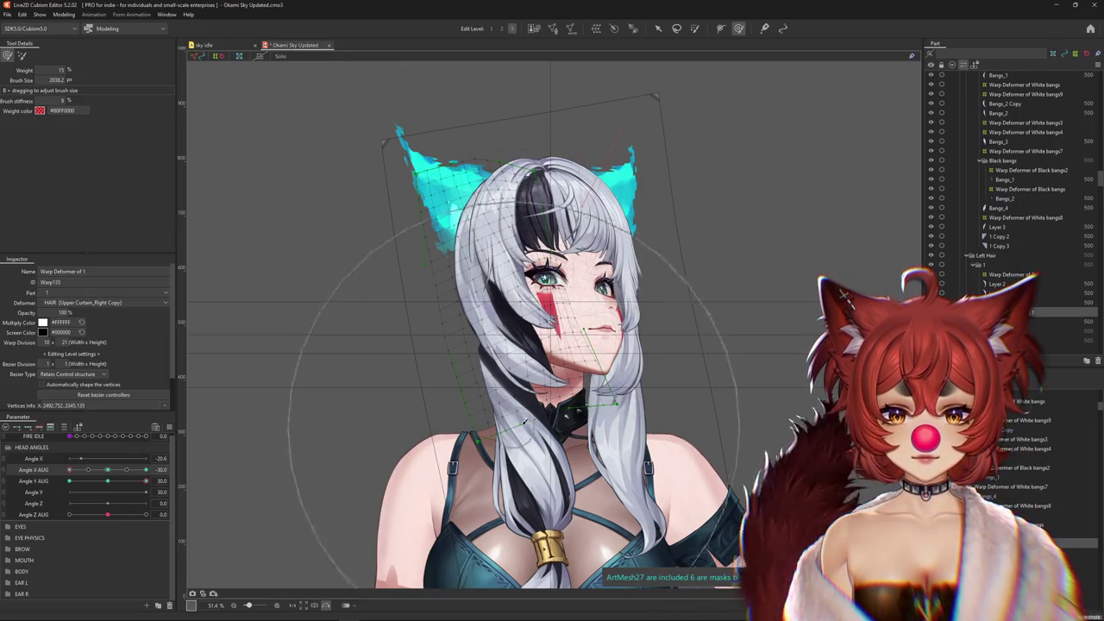
Put the head in the angled pose and resize the deform brush over the hair to about 512
click(106, 481)
drag(106, 482, 146, 481)
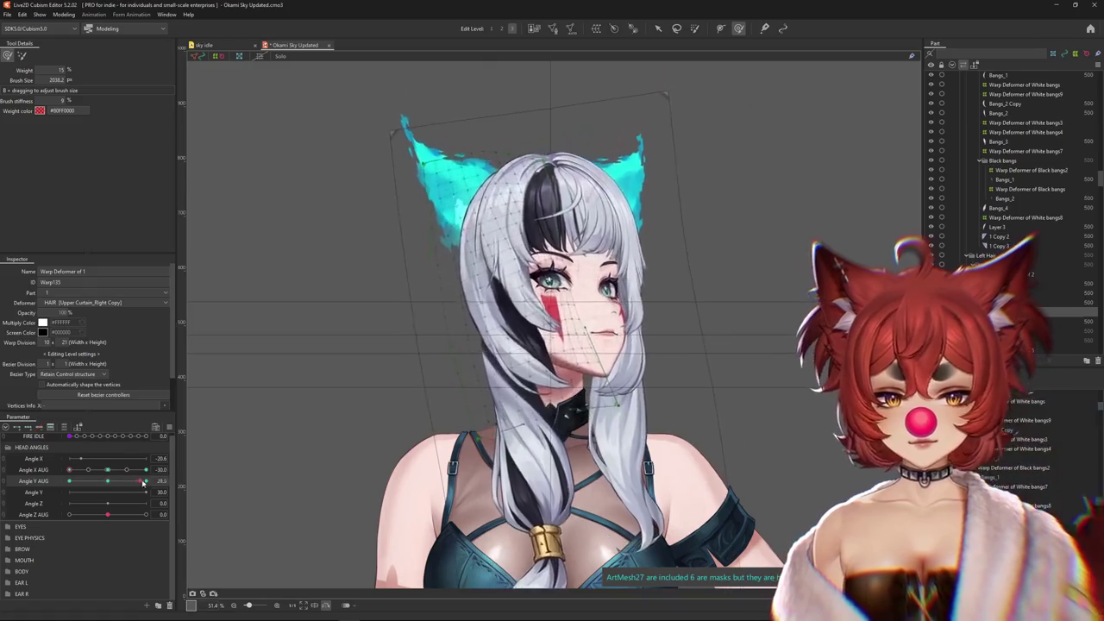
drag(365, 310, 410, 418)
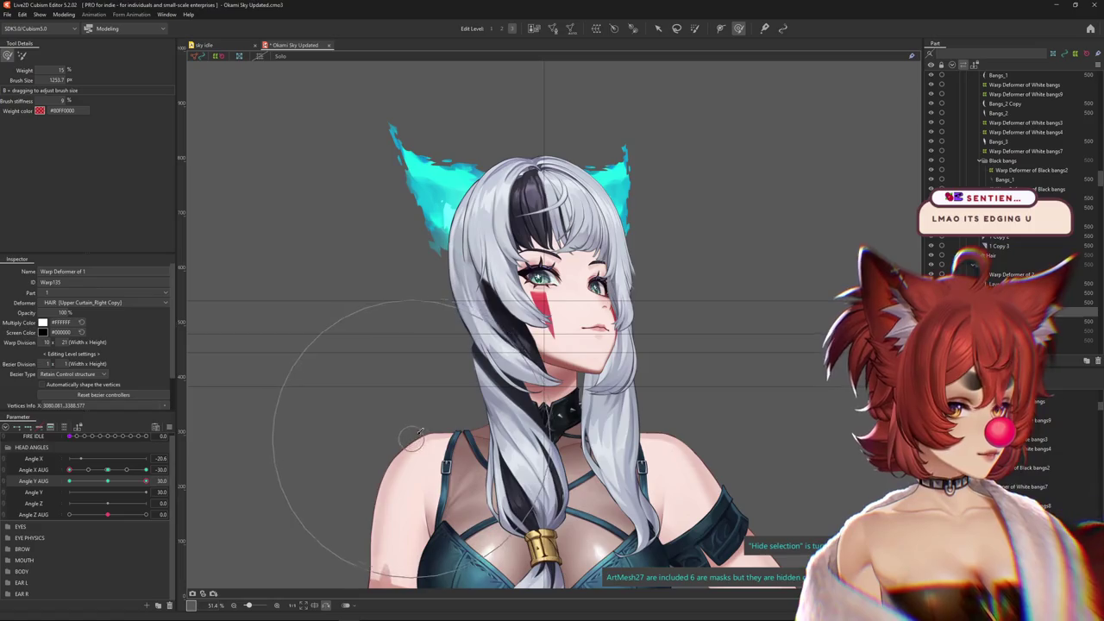
mouse_move(603, 363)
mouse_down()
mouse_move(554, 339)
mouse_move(658, 405)
mouse_up()
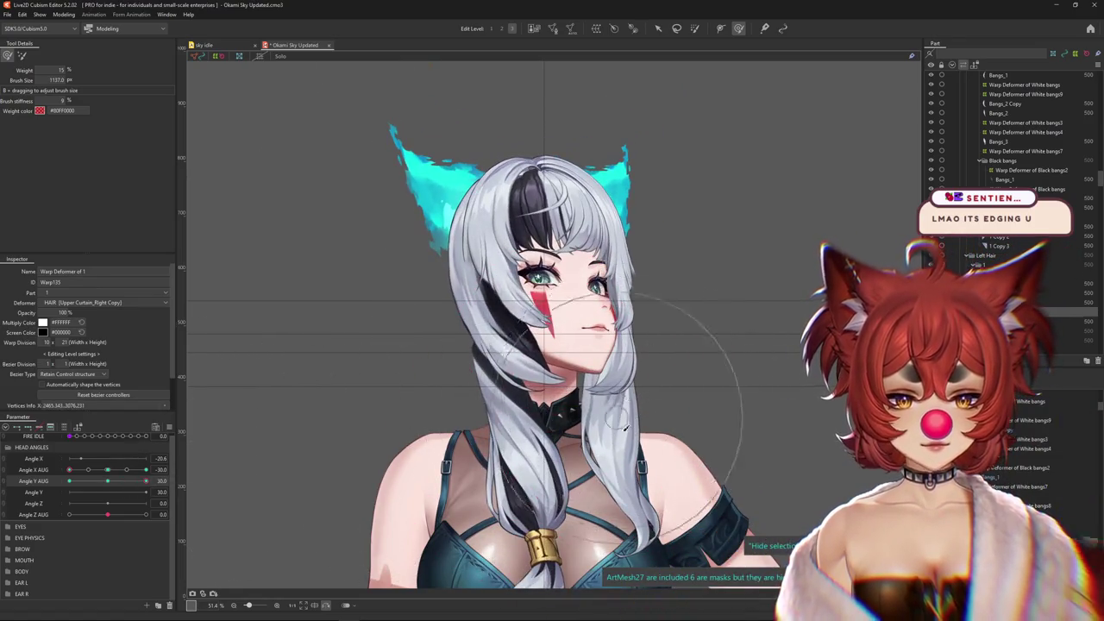
drag(542, 355, 537, 323)
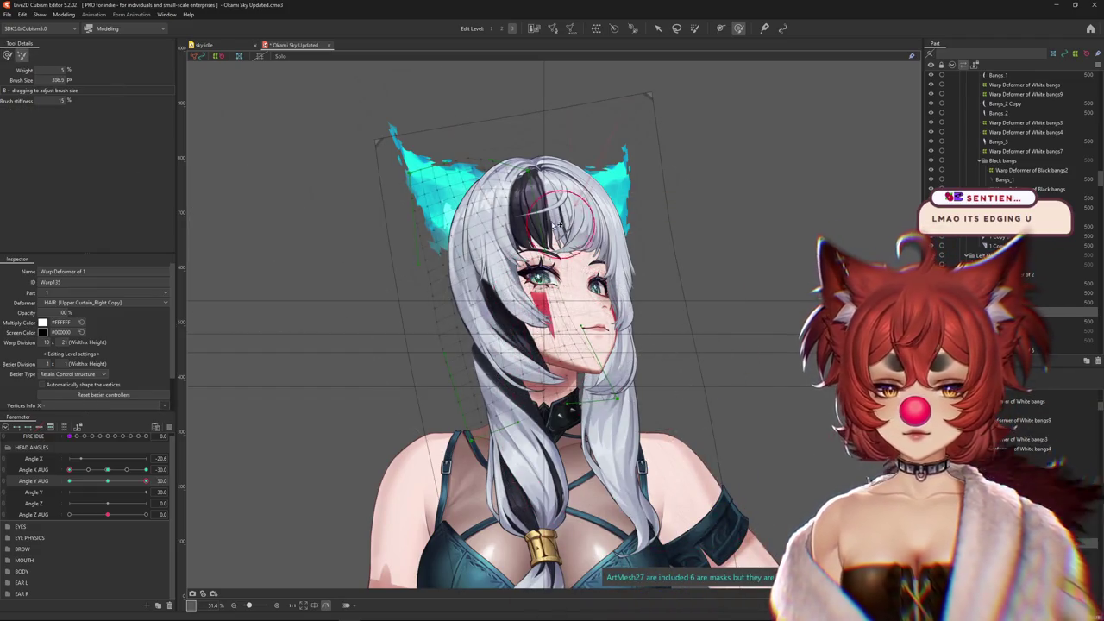
drag(558, 224, 602, 296)
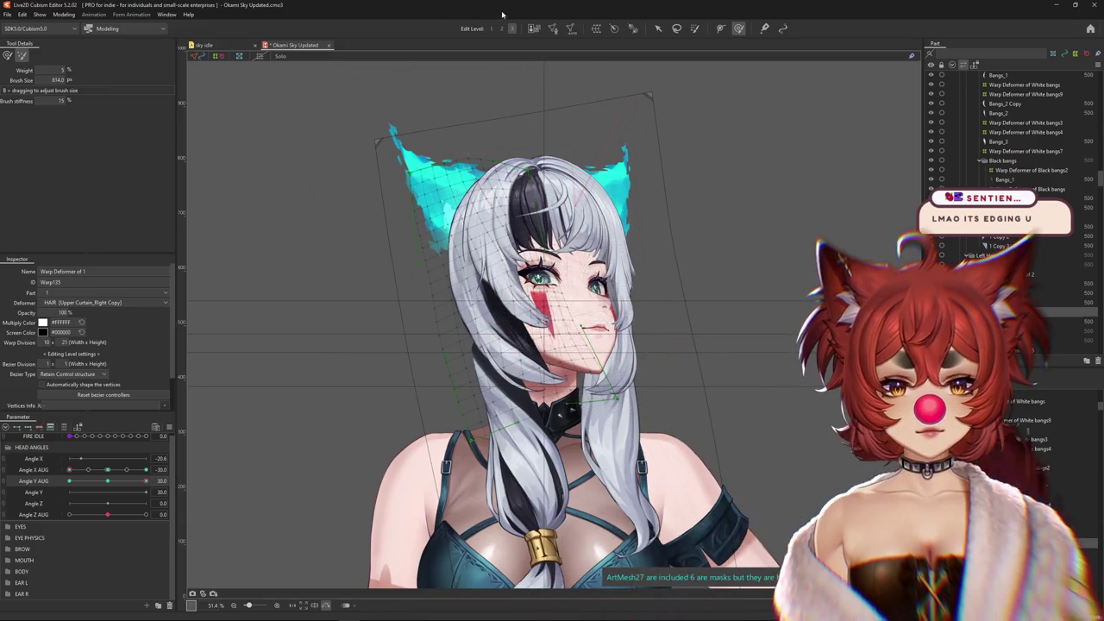
drag(582, 164, 199, 155)
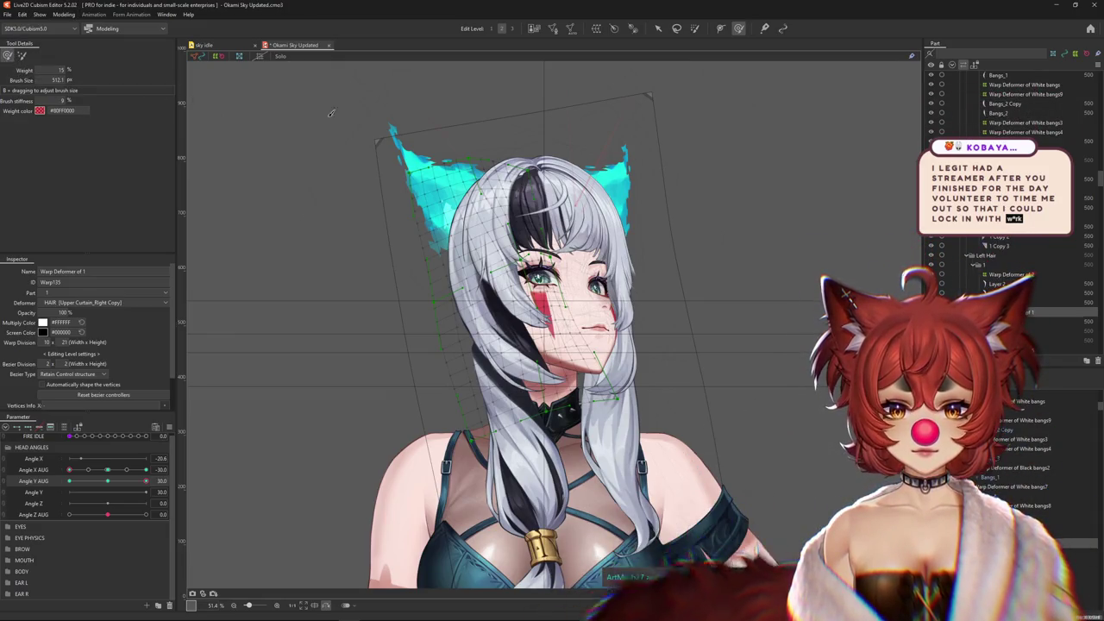
Zoom the canvas, level the turned head, and resize the deform brush
scroll(513, 328, up, 2)
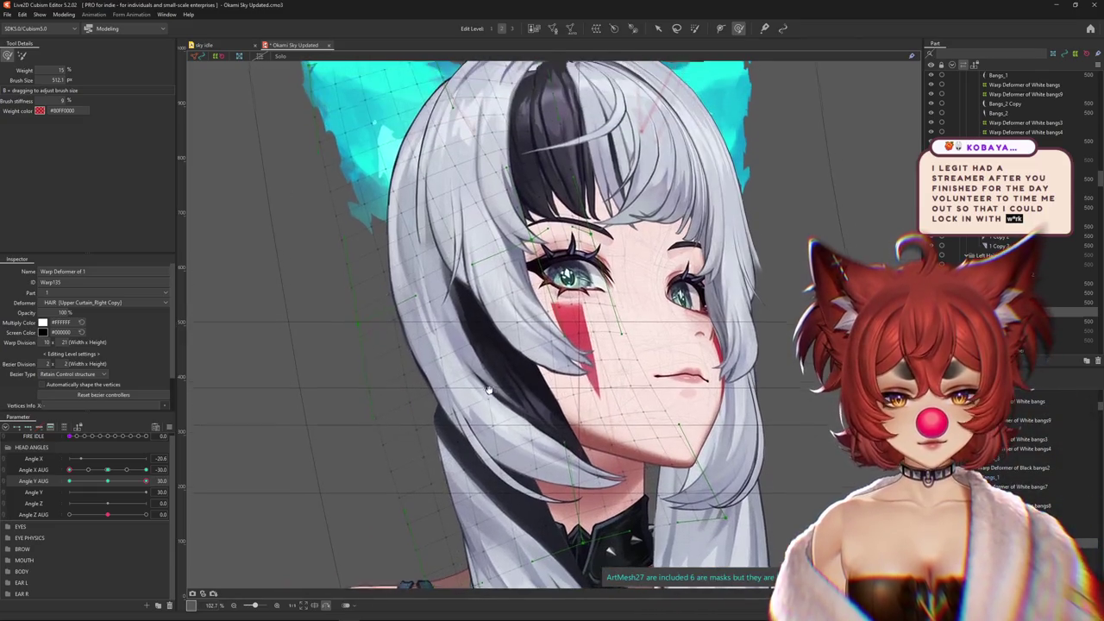
scroll(479, 326, up, 2)
scroll(500, 343, down, 2)
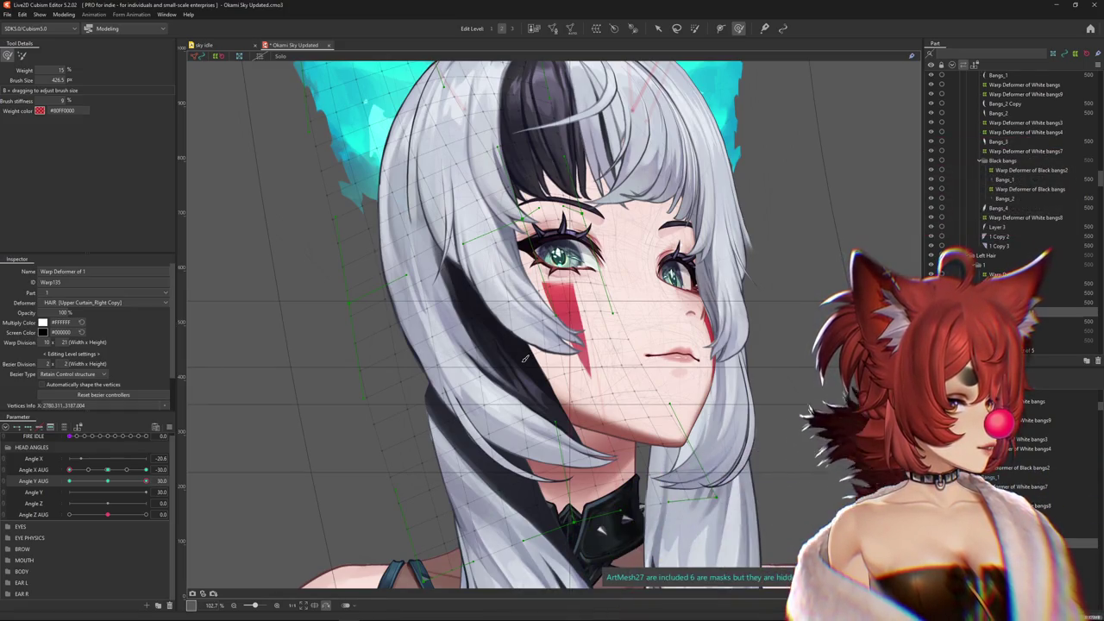
scroll(524, 358, down, 4)
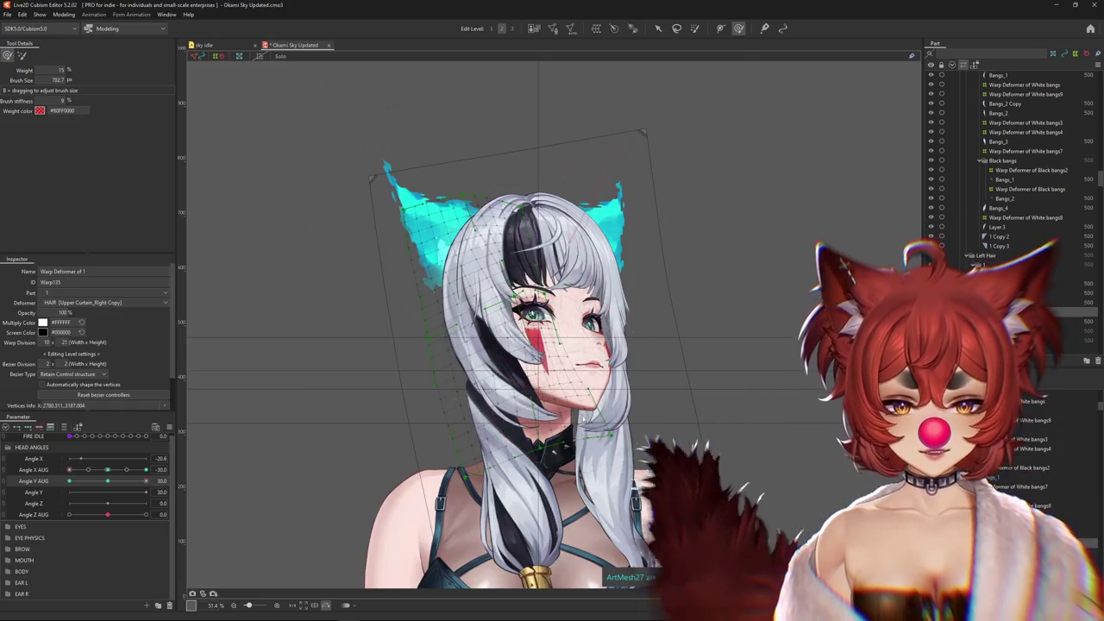
drag(538, 344, 507, 334)
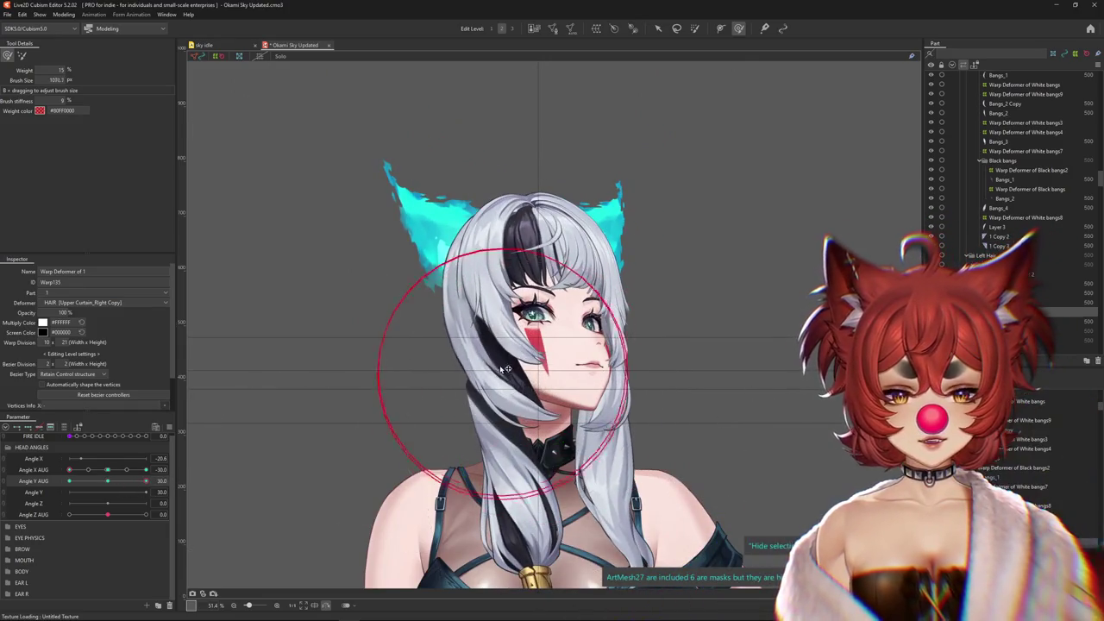
drag(466, 382, 405, 363)
drag(129, 480, 159, 480)
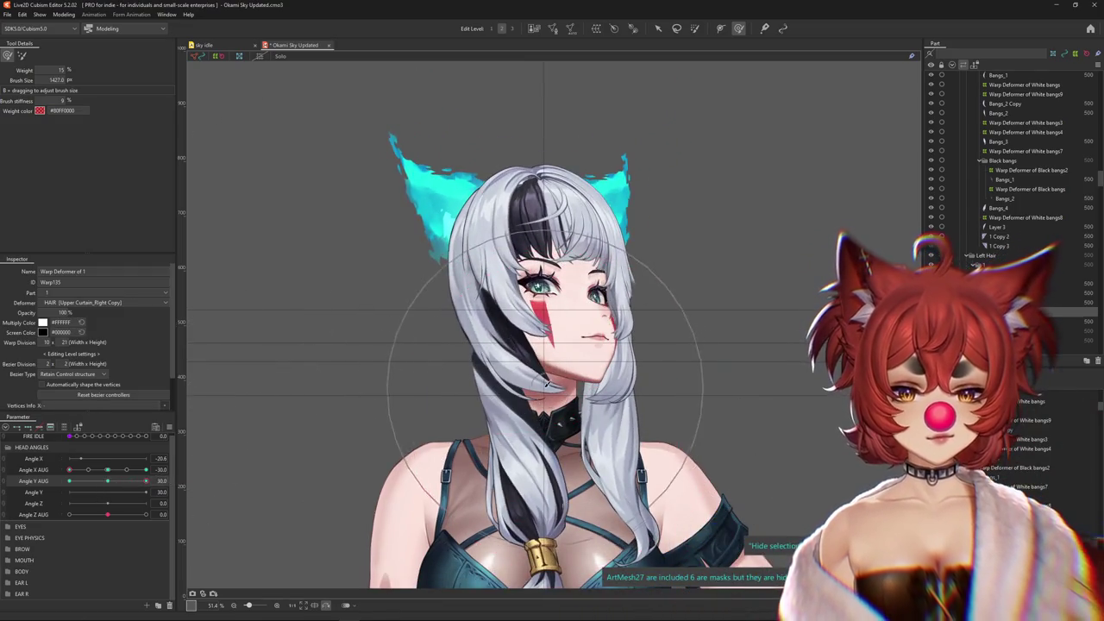
drag(546, 374, 660, 440)
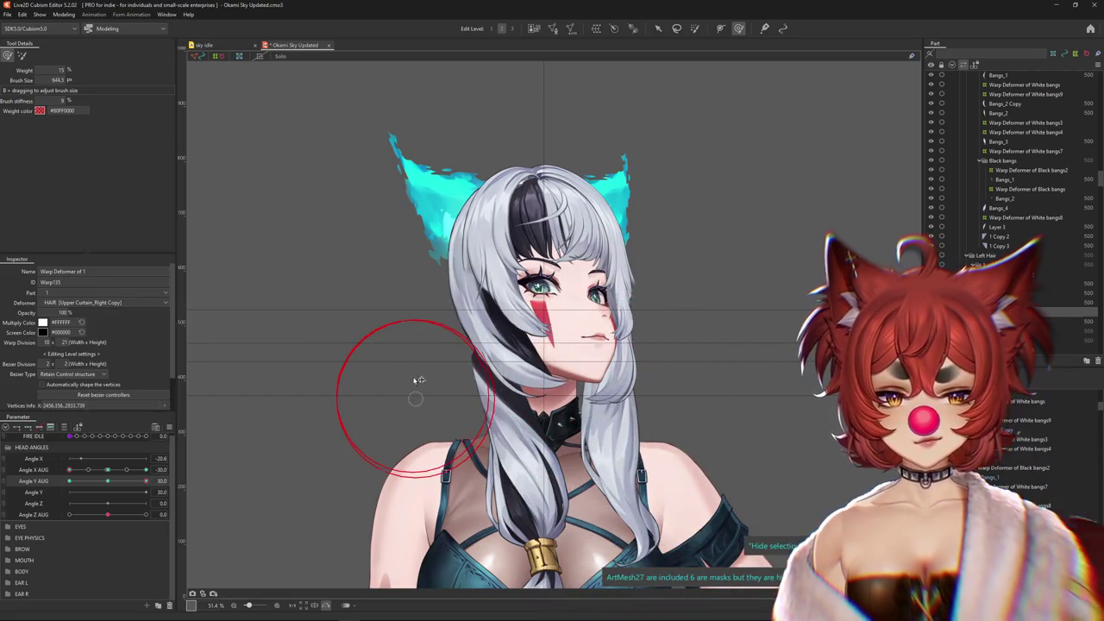
Shrink the brush to about 183 and push the hair mesh up to fit the raised head
scroll(418, 380, up, 3)
drag(216, 395, 200, 227)
drag(552, 345, 580, 396)
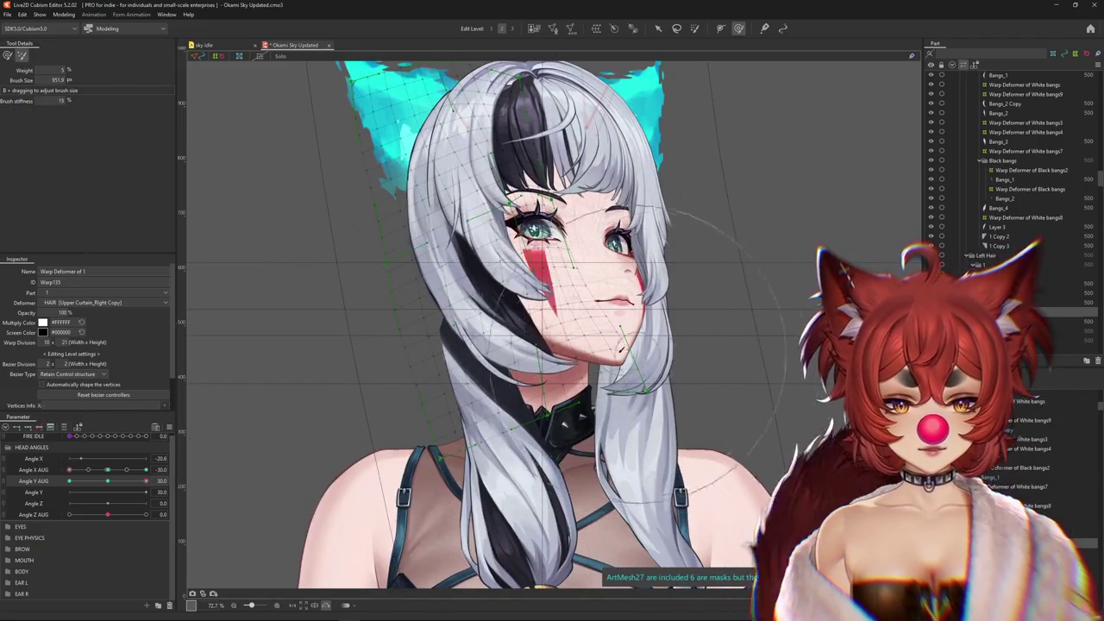
click(7, 55)
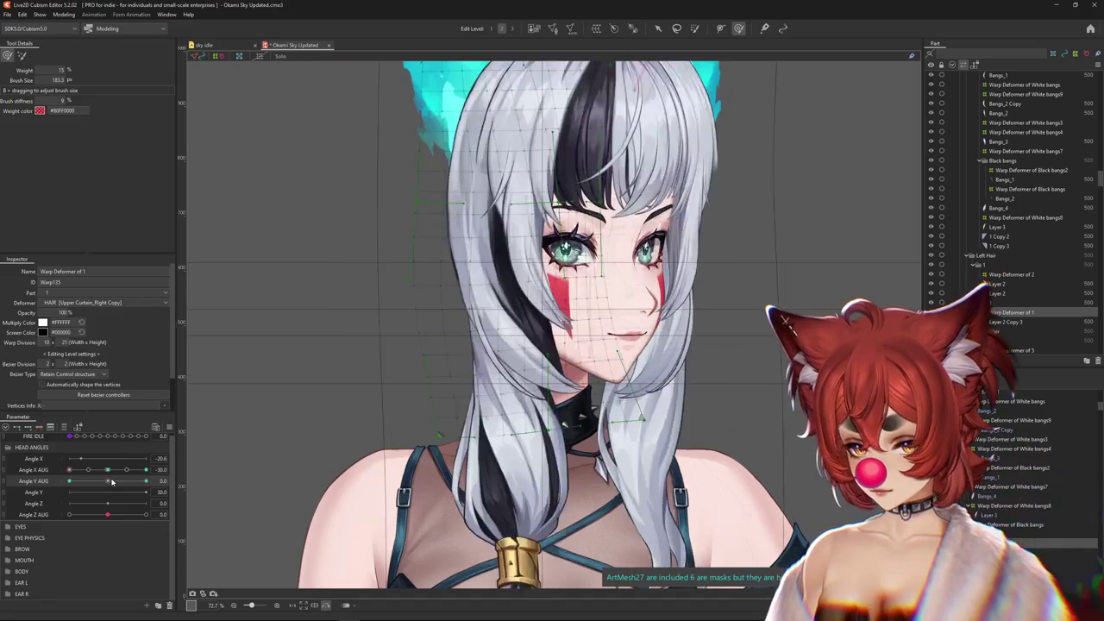
Push the hair mesh down, then tilt the head fully down with Angle Y AUG at -30
mouse_move(507, 255)
mouse_down()
mouse_move(498, 355)
mouse_move(601, 354)
mouse_up()
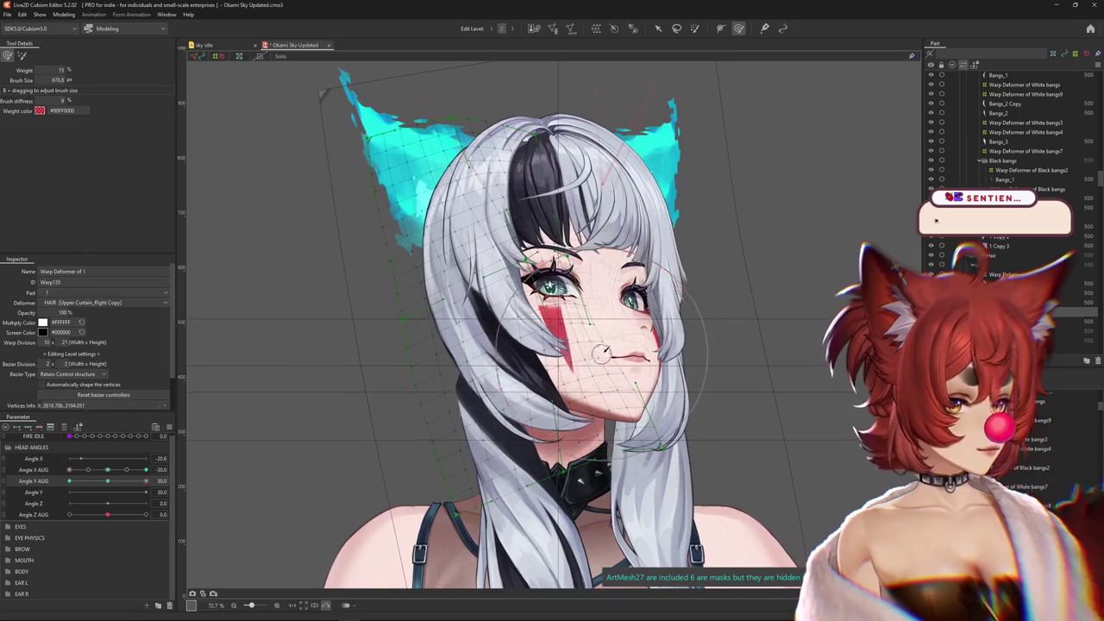
scroll(589, 352, down, 3)
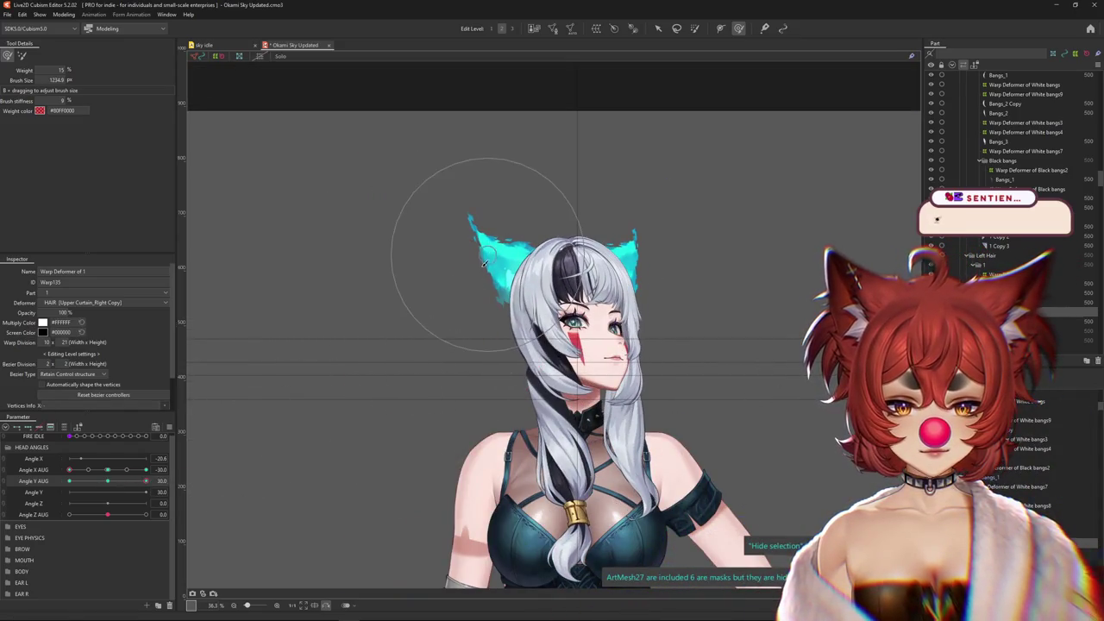
drag(340, 424, 335, 420)
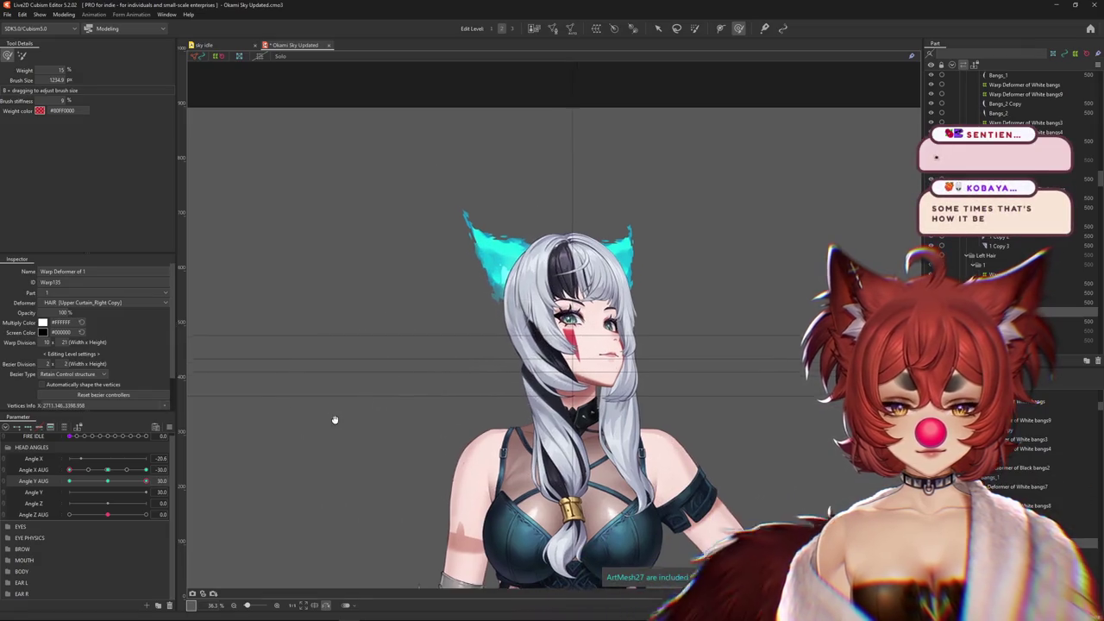
click(72, 481)
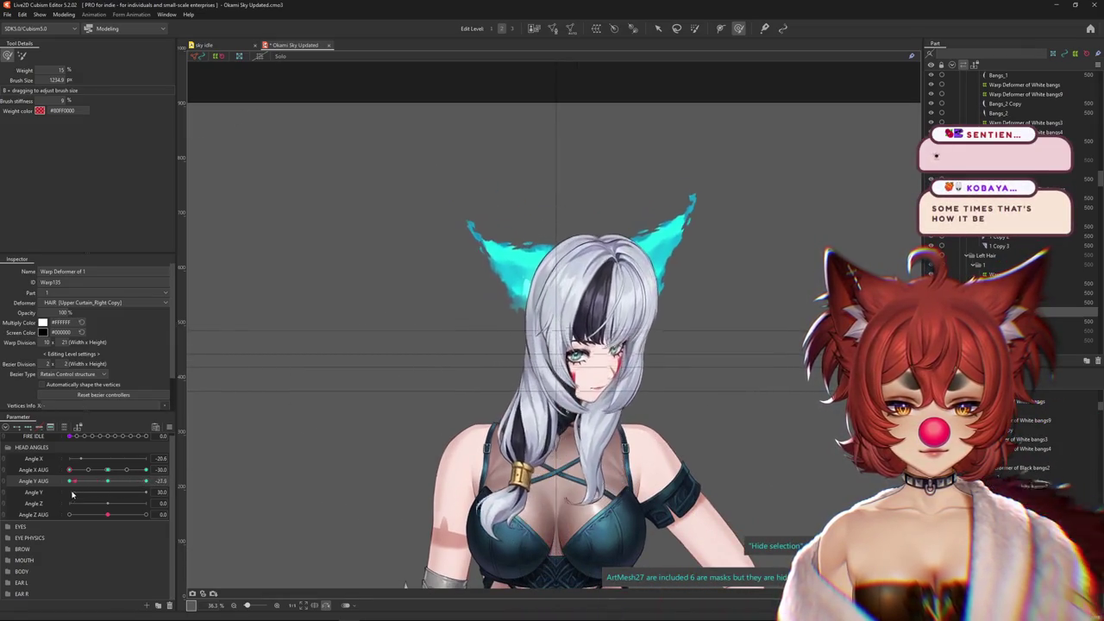
click(102, 480)
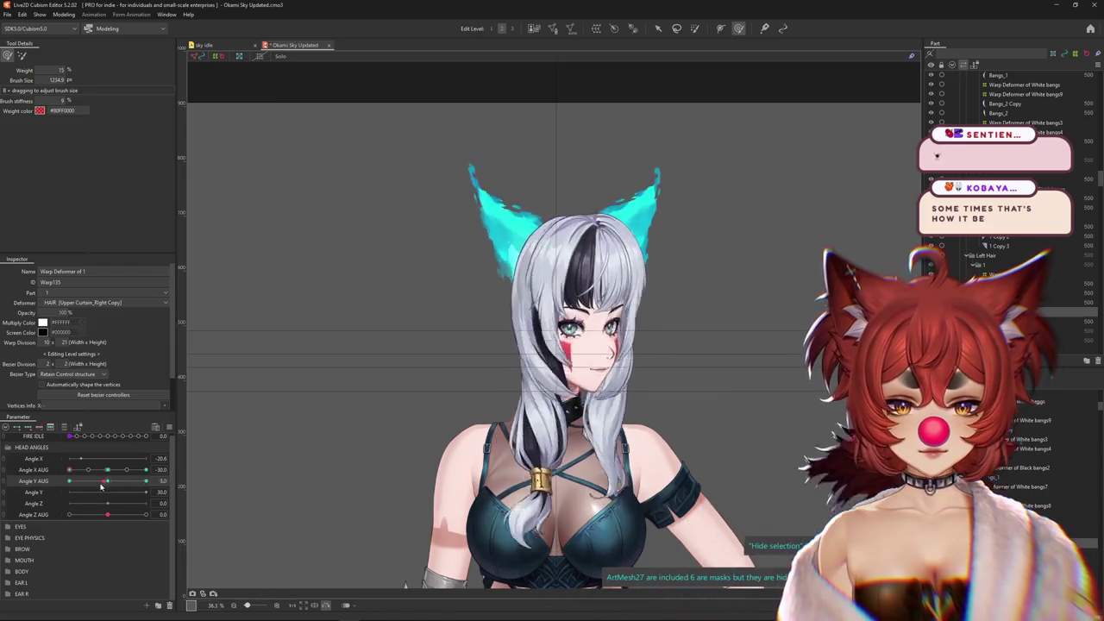
click(69, 480)
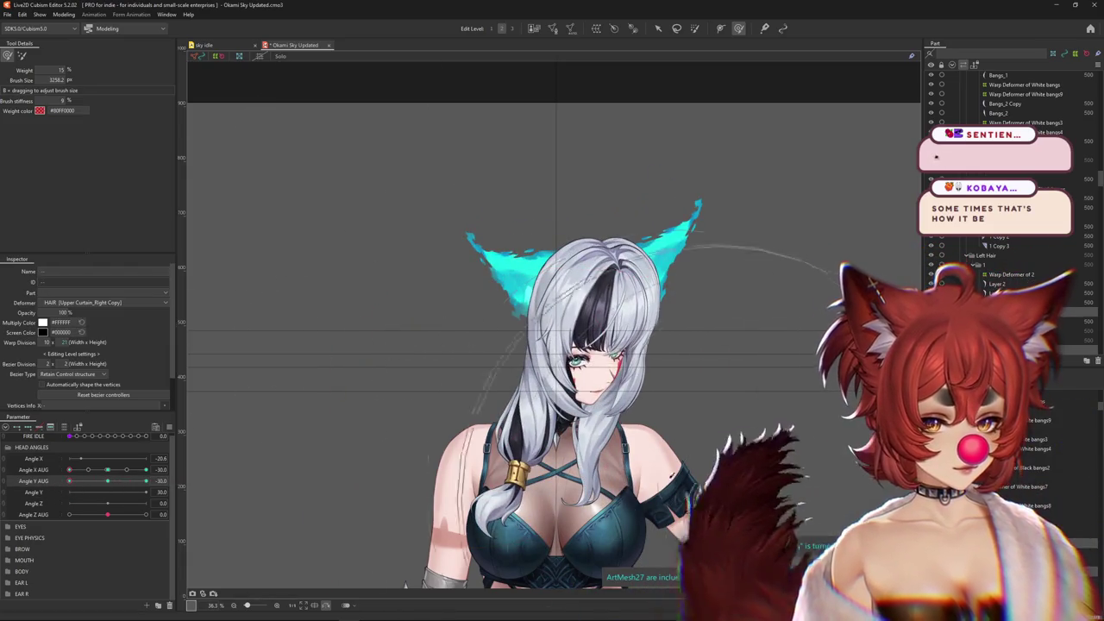
click(90, 480)
click(69, 480)
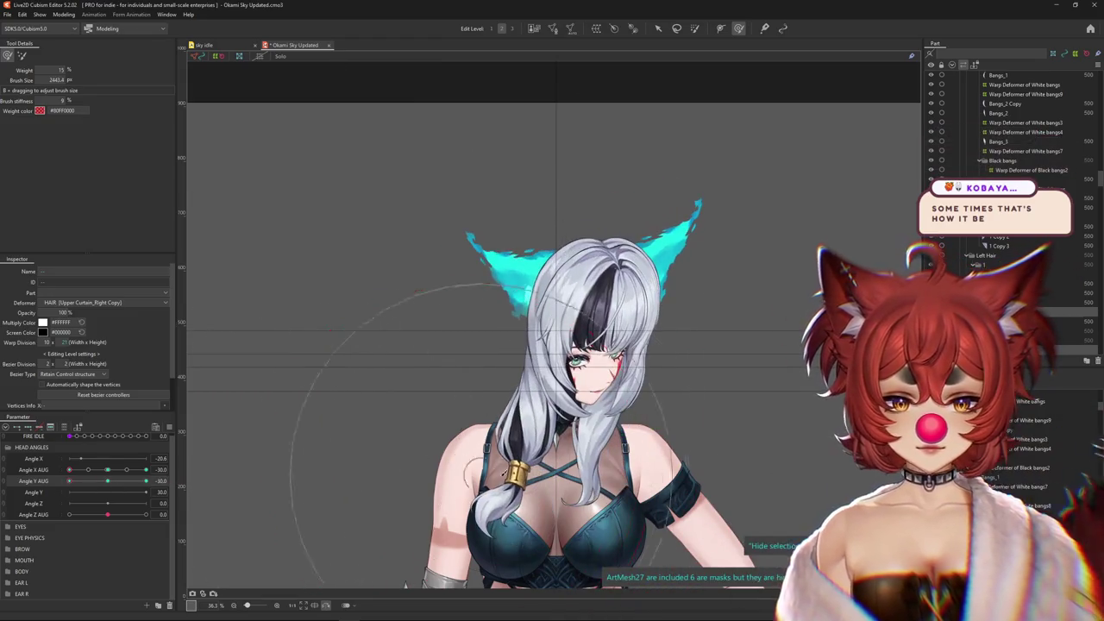
Turn the head toward the front and enlarge the deform brush to about 1587
drag(517, 418, 222, 424)
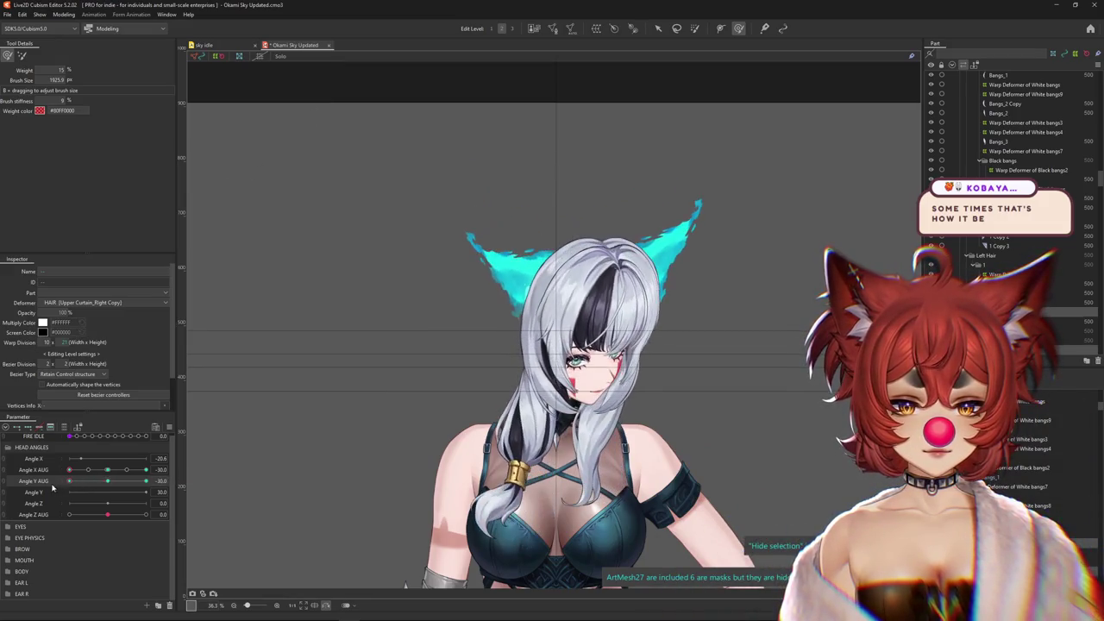
drag(549, 410, 469, 345)
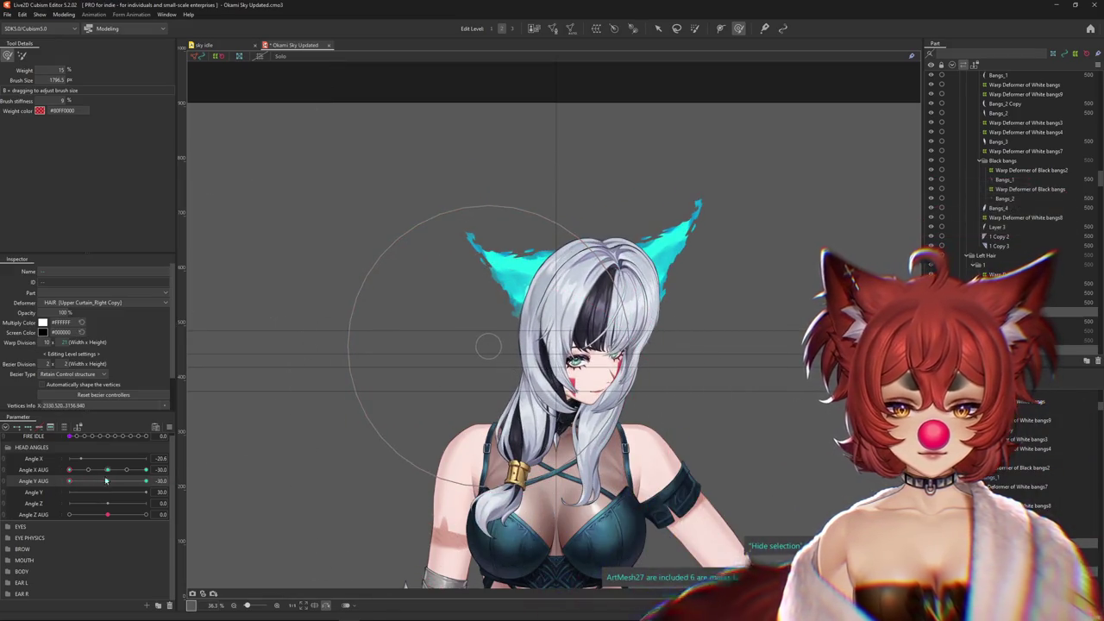
drag(677, 282, 707, 281)
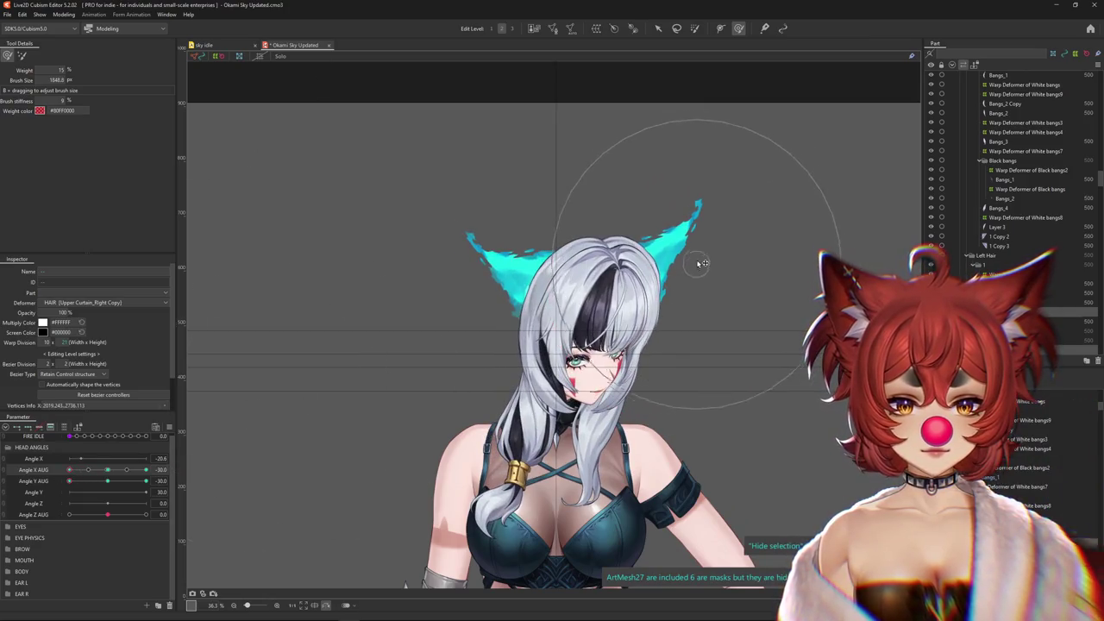
mouse_move(106, 469)
mouse_down()
mouse_move(96, 470)
mouse_move(107, 469)
mouse_up()
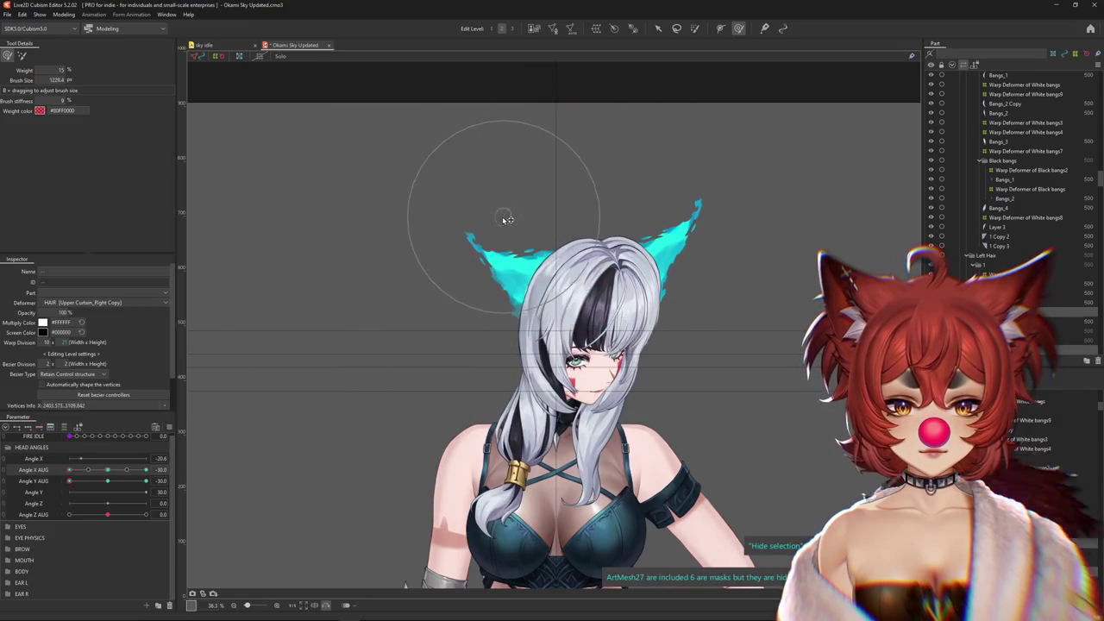
drag(508, 219, 555, 201)
drag(504, 258, 494, 395)
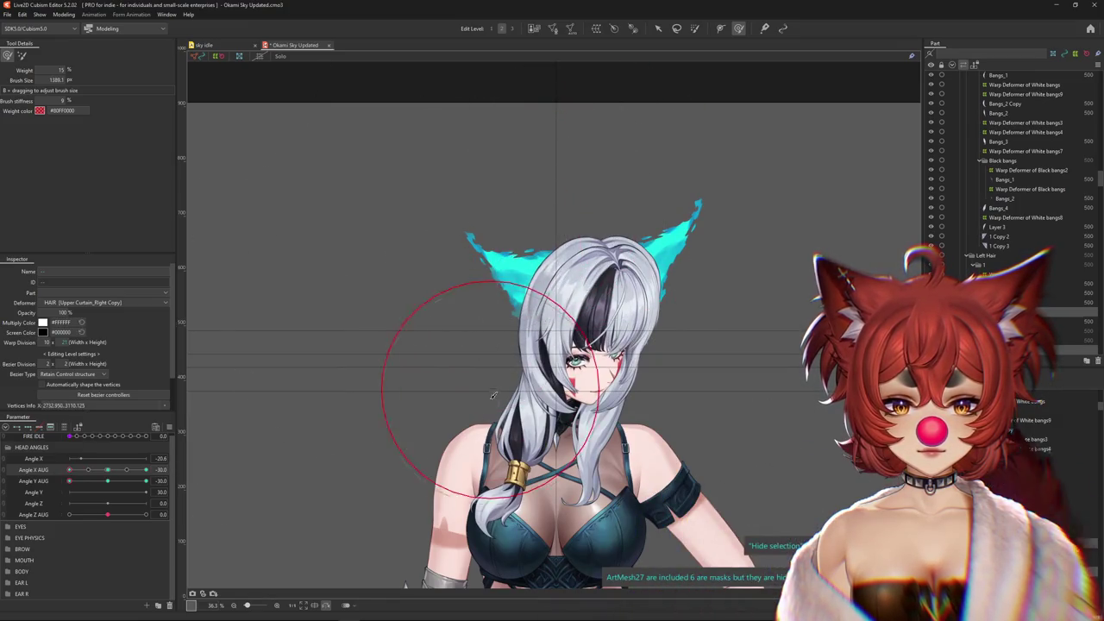
drag(702, 345, 711, 382)
Sweep Angle X AUG side to side to check the hair, undoing the last angle change
mouse_move(107, 469)
mouse_down()
mouse_move(160, 468)
mouse_move(108, 470)
mouse_move(150, 469)
mouse_up()
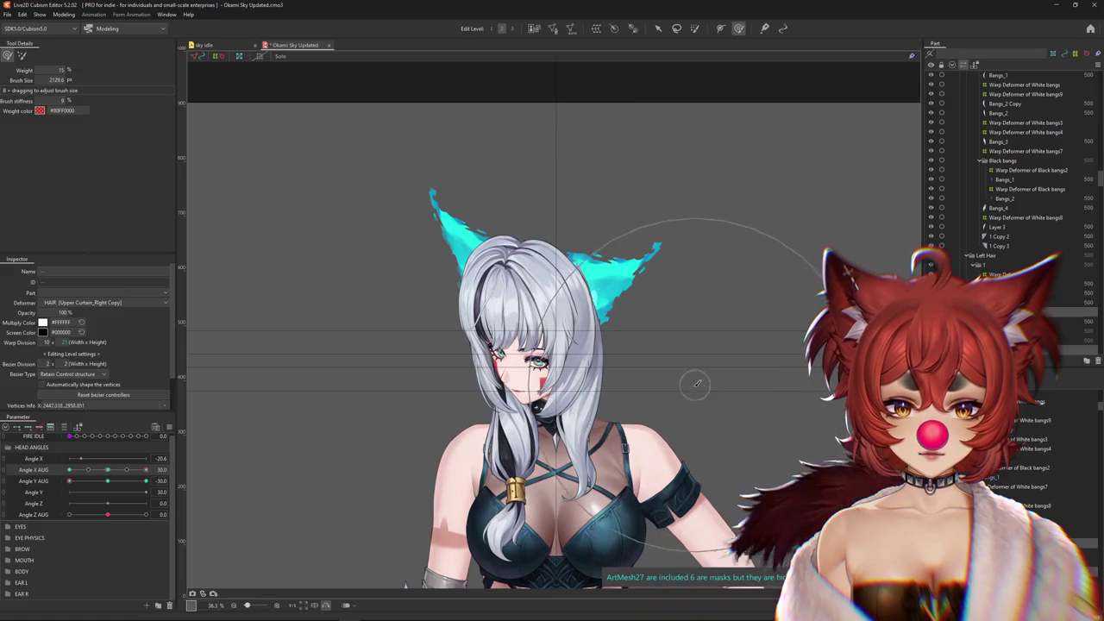
drag(146, 469, 449, 371)
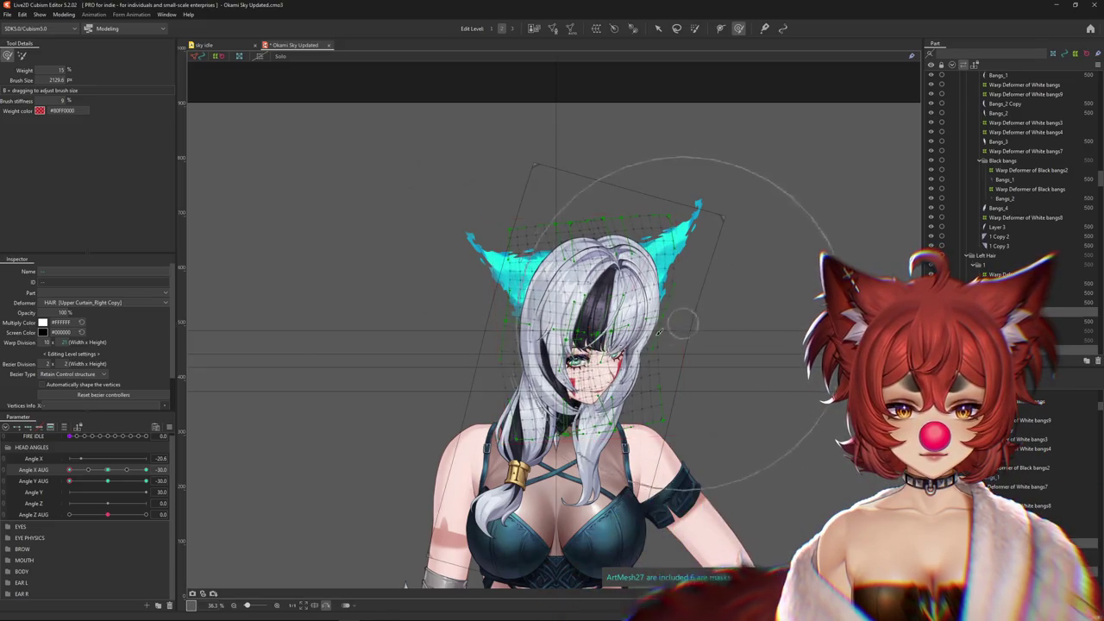
drag(112, 469, 360, 400)
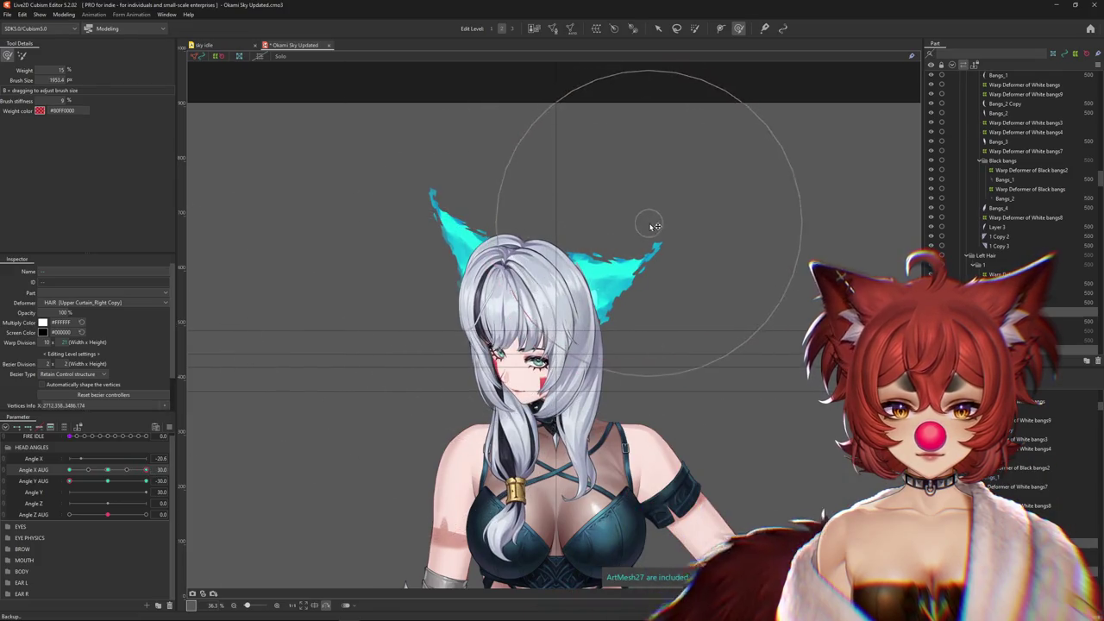
key(ctrl+z)
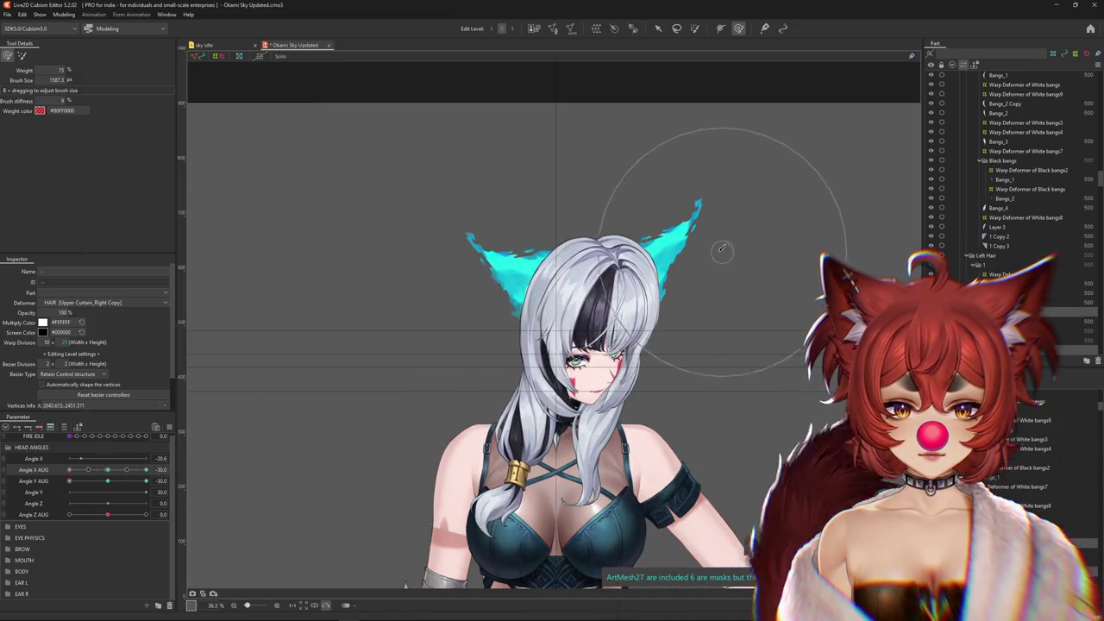
Turn the head partway with Angle X AUG, resize the brush to about 500, and select the upper hair warp deformer
click(109, 481)
drag(109, 481, 159, 480)
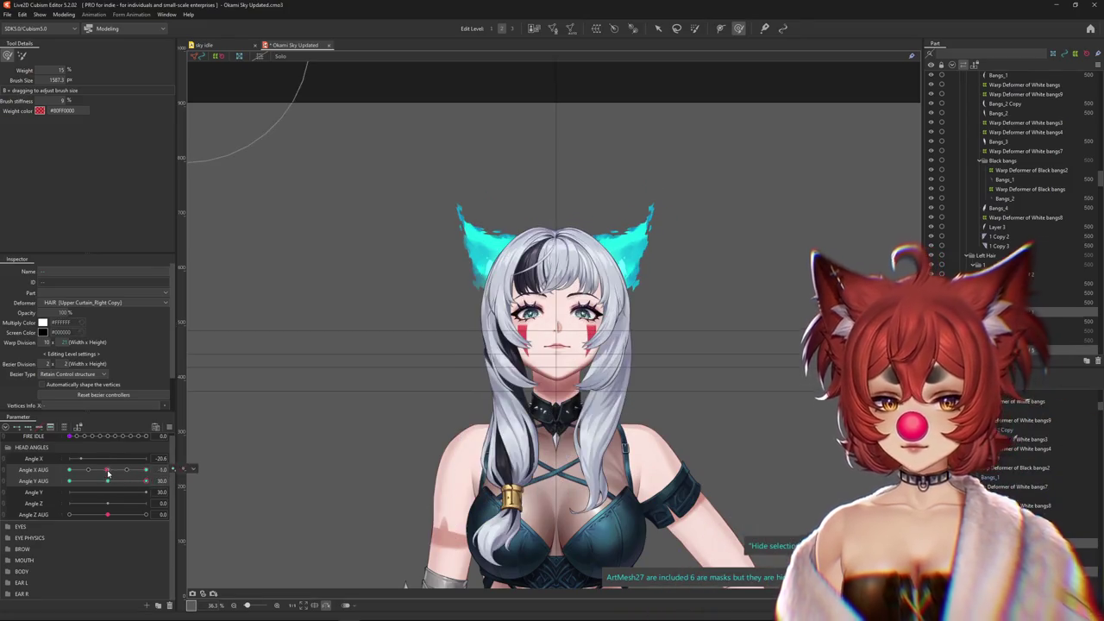
drag(342, 385, 493, 403)
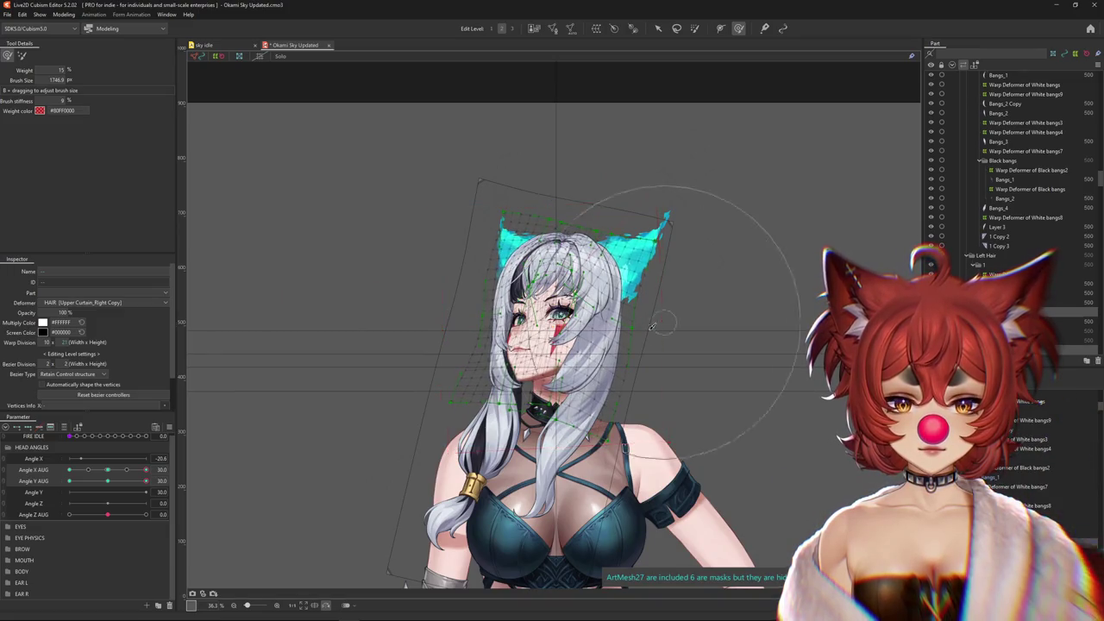
drag(423, 349, 424, 375)
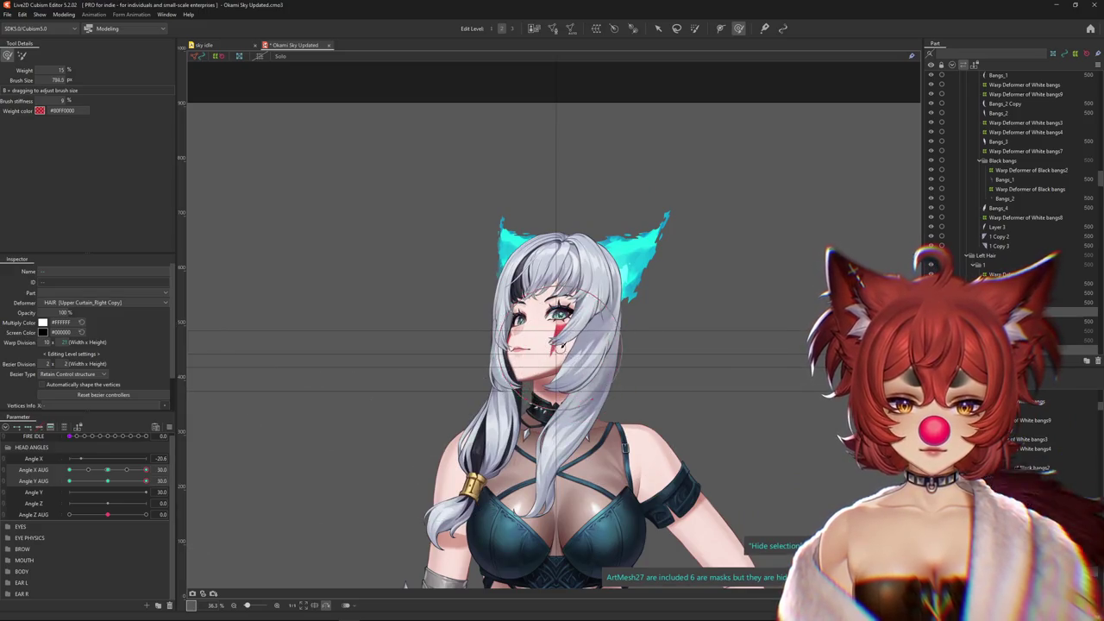
drag(559, 345, 614, 417)
drag(627, 310, 638, 319)
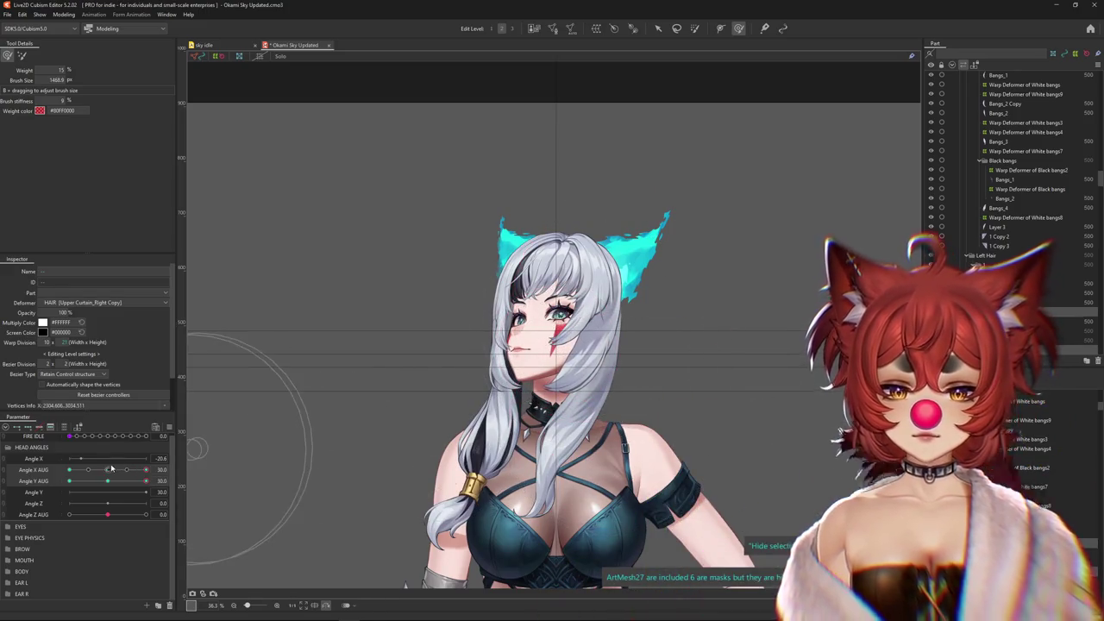
drag(325, 388, 207, 463)
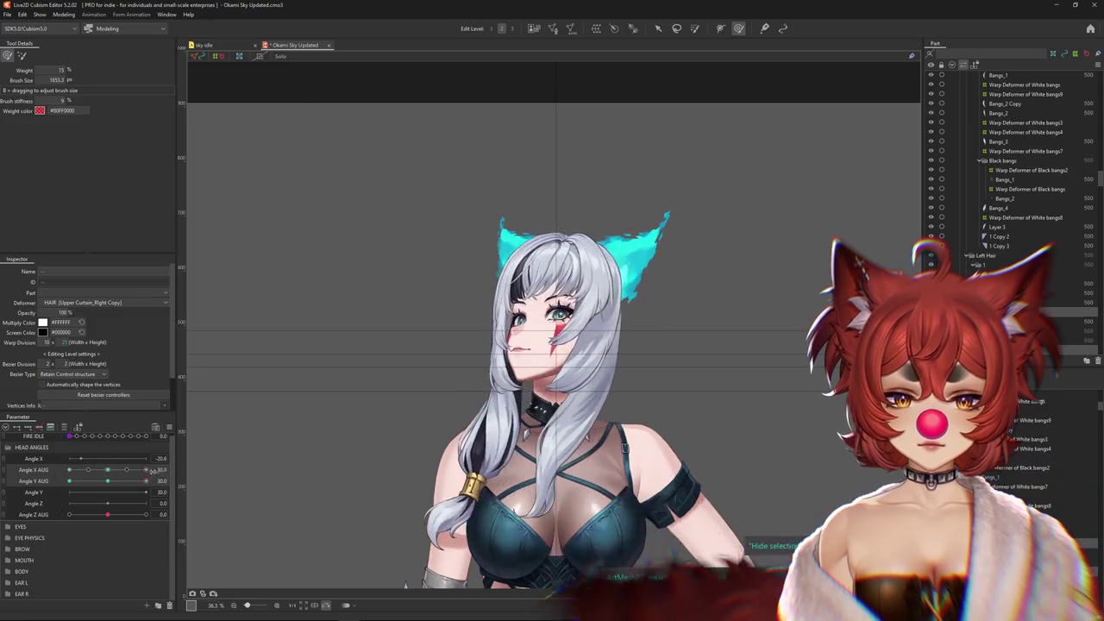
click(601, 306)
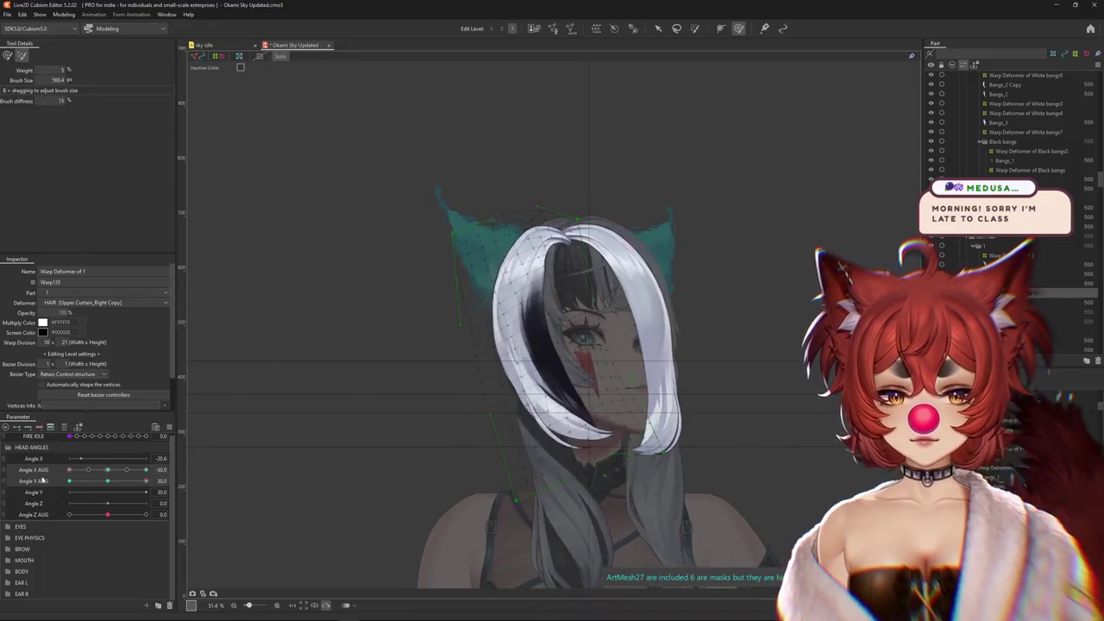
Select Warp Deformer of 5 and push the hair and ears up and to the right
click(8, 55)
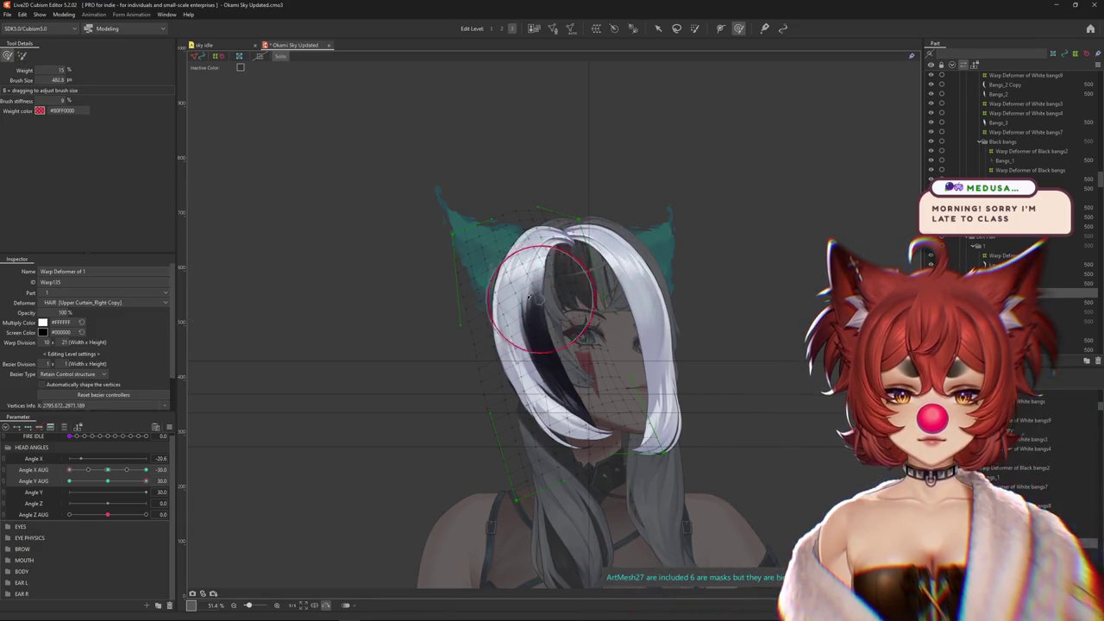
click(604, 375)
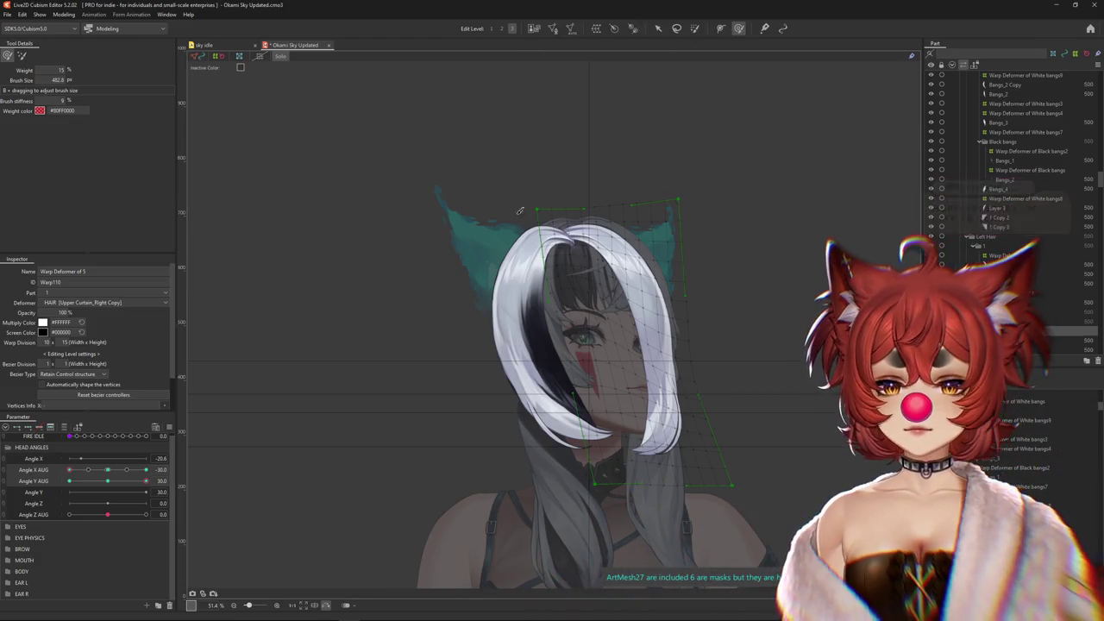
drag(563, 278, 592, 222)
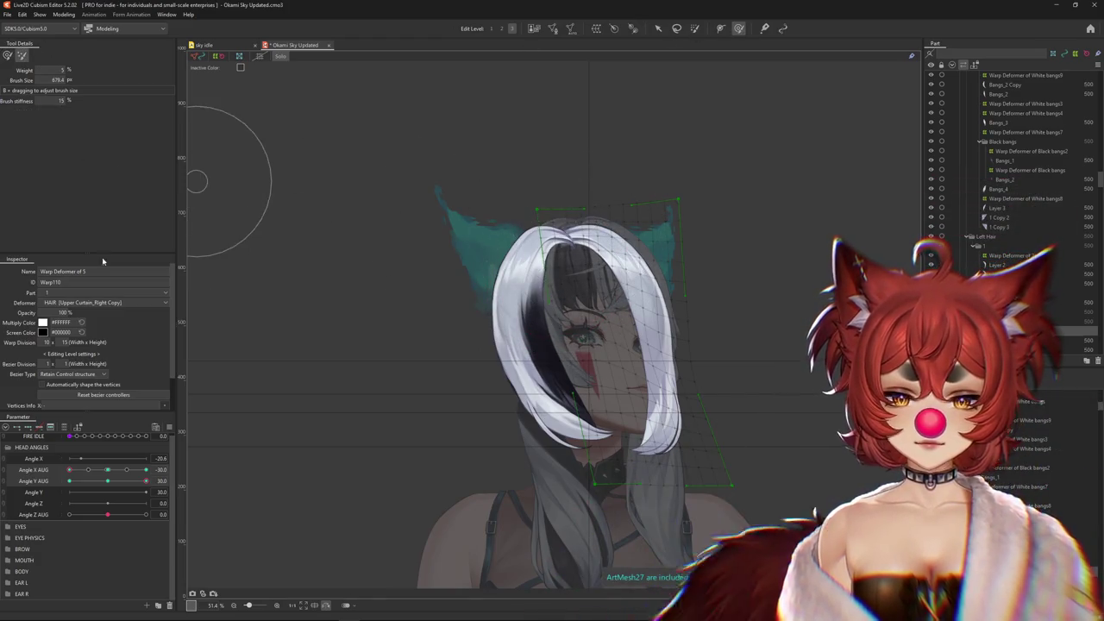
drag(517, 284, 569, 276)
Change the head pose, reselect Warp Deformer of 1, and resize the brush to about 300
click(6, 55)
drag(645, 252, 653, 300)
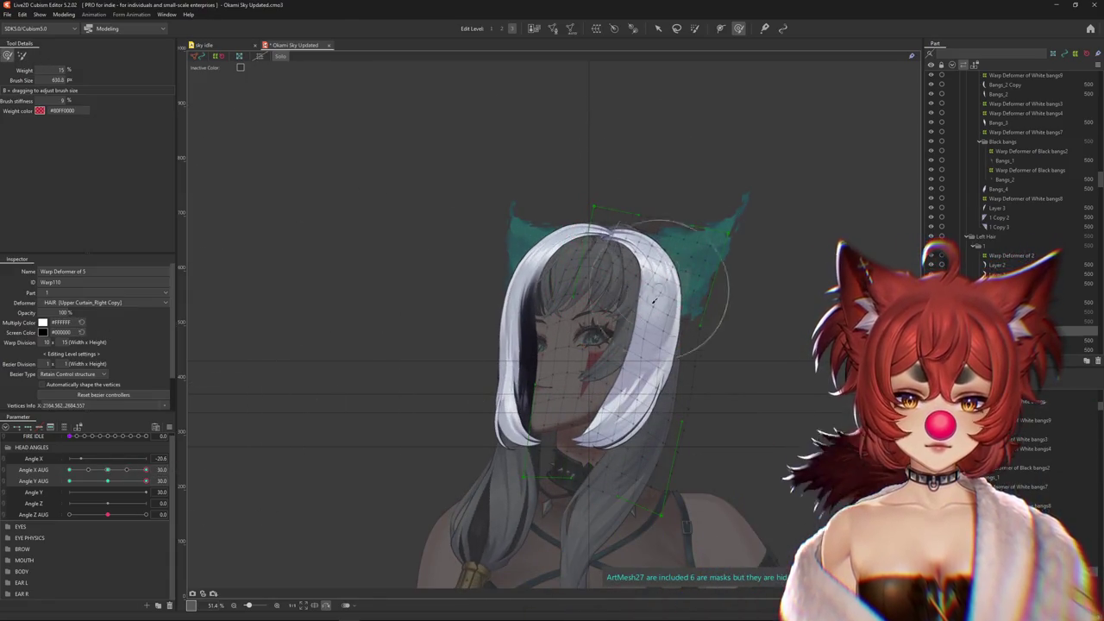
drag(601, 261, 610, 209)
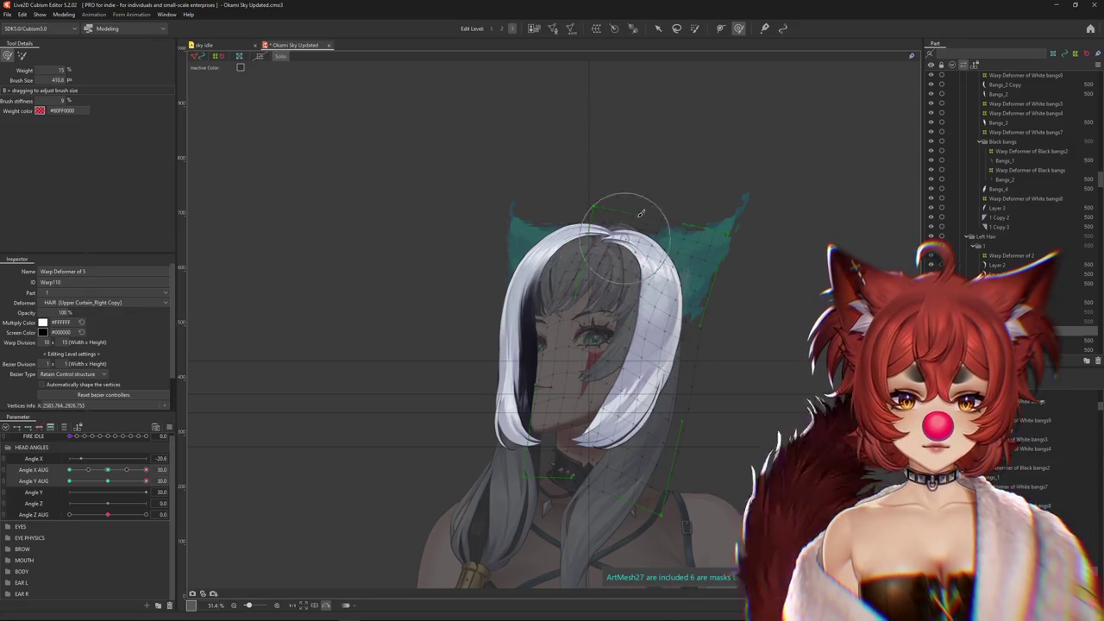
mouse_move(110, 488)
mouse_down()
mouse_move(62, 476)
mouse_move(210, 466)
mouse_up()
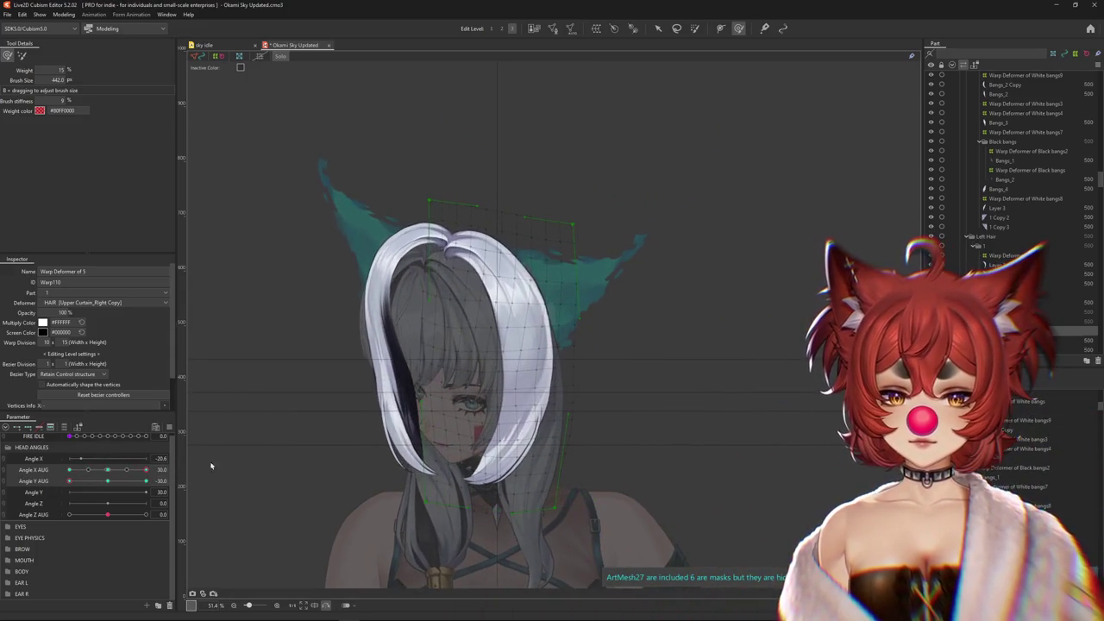
click(1018, 293)
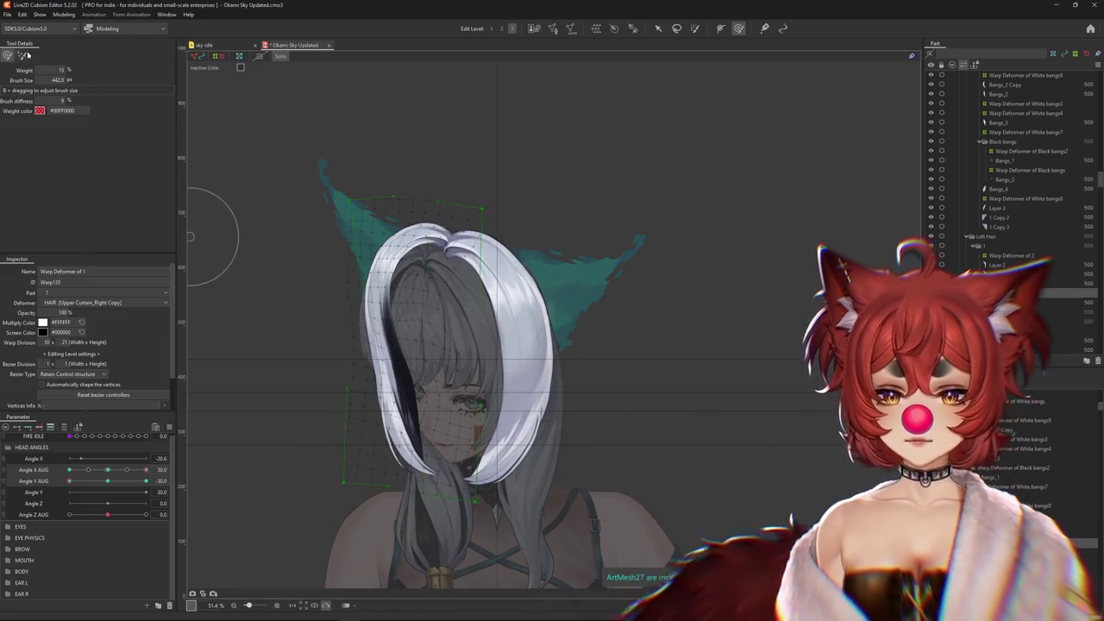
click(22, 55)
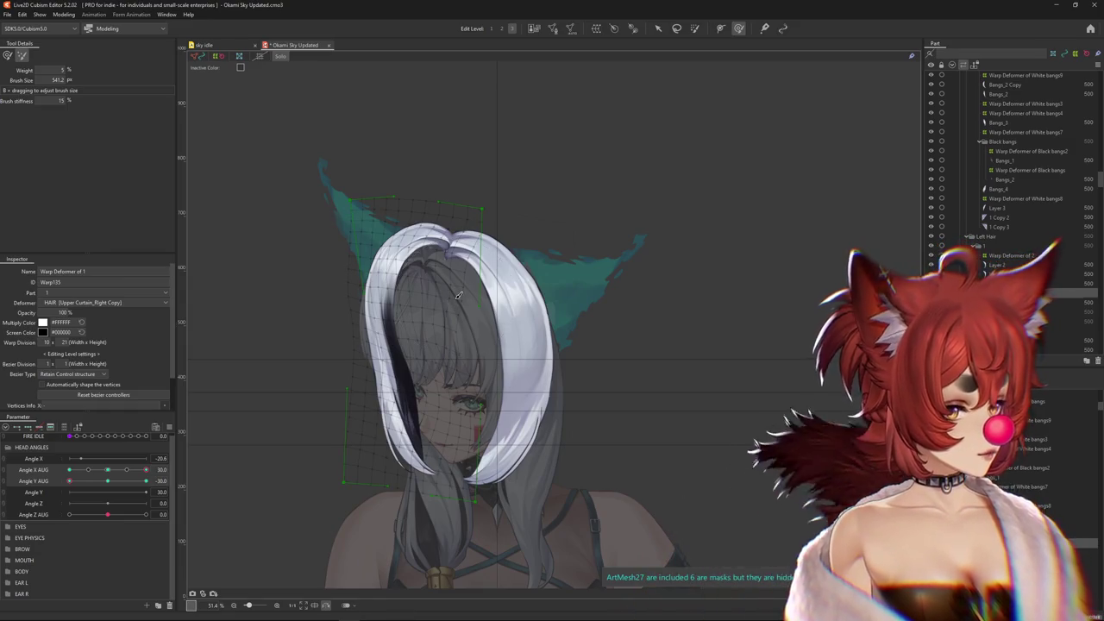
drag(430, 298, 191, 163)
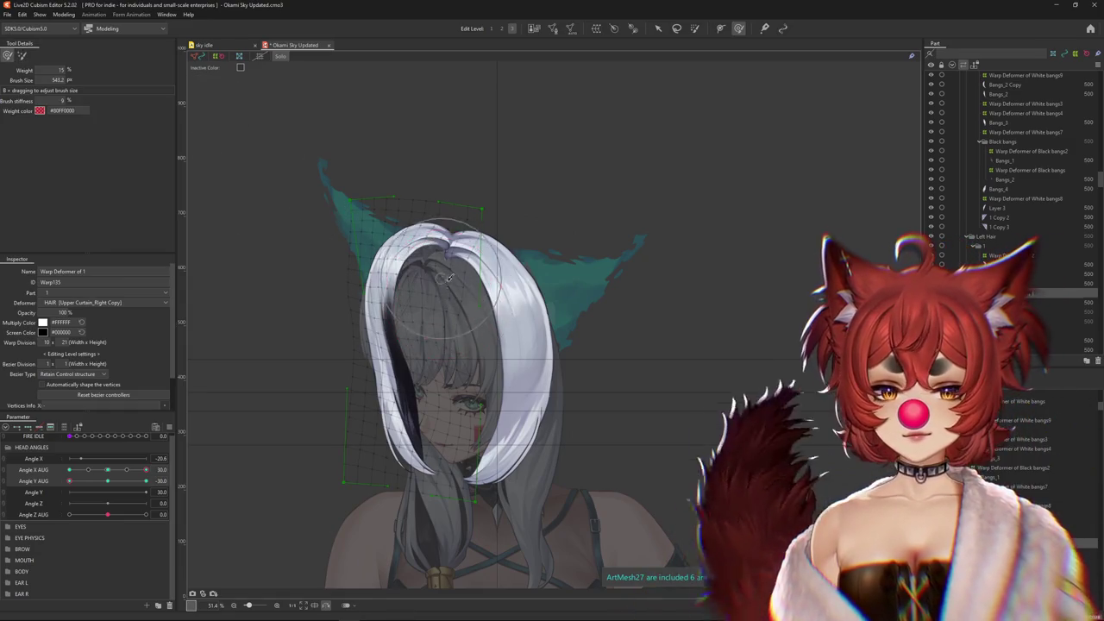
click(23, 56)
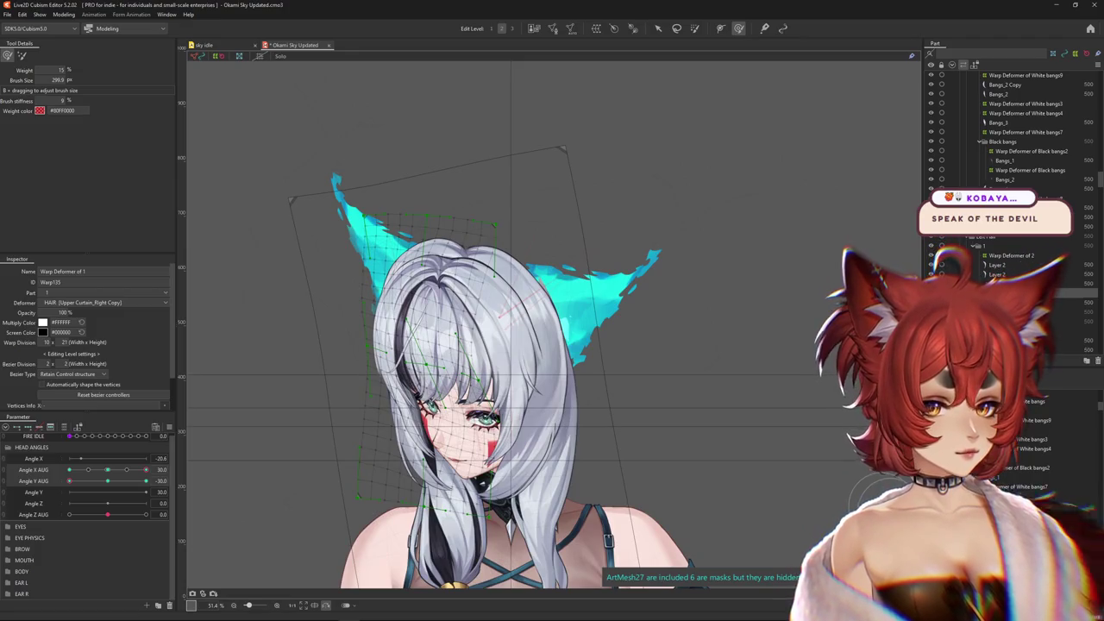
Enlarge the brush to about 670, swing Angle X AUG to 30, then return it to 0
mouse_move(246, 368)
mouse_down()
mouse_move(124, 477)
mouse_move(60, 475)
mouse_move(98, 471)
mouse_up()
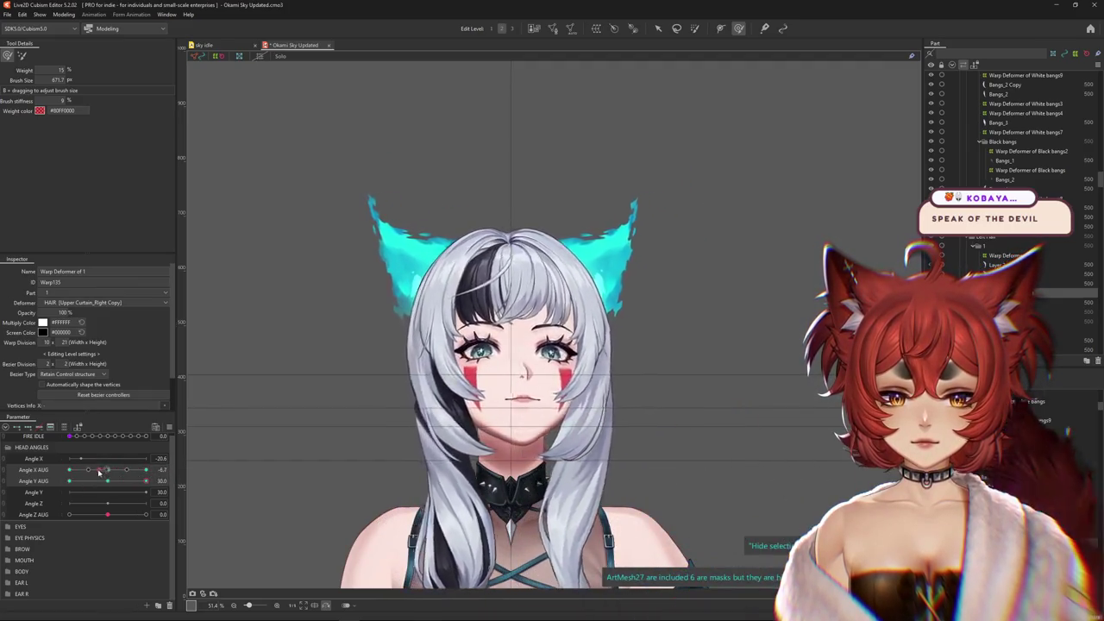
drag(98, 472, 146, 470)
scroll(314, 426, down, 2)
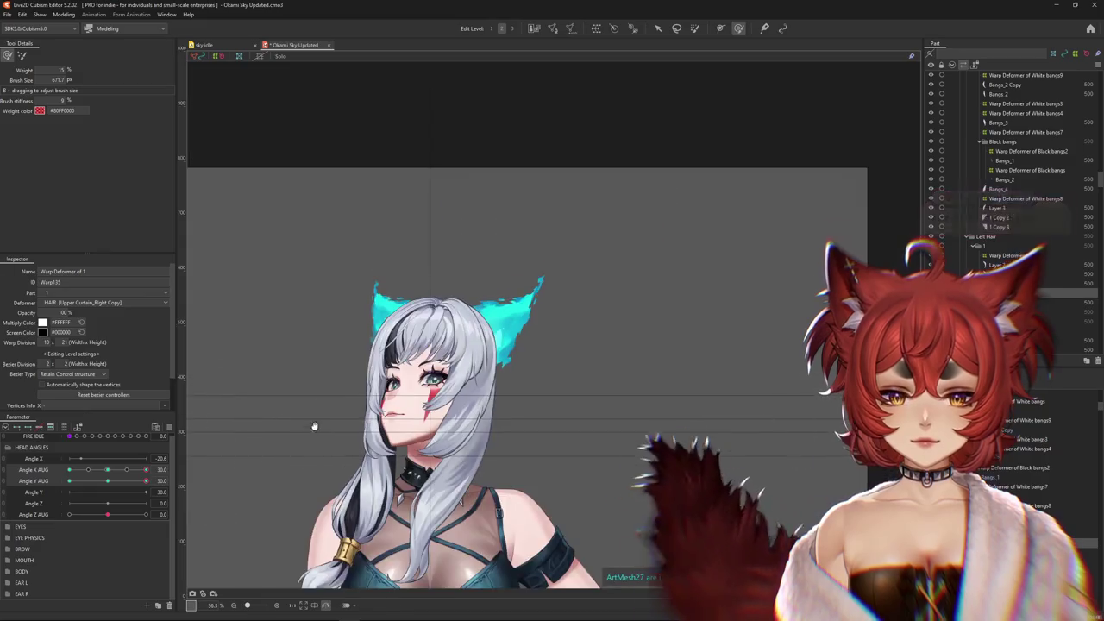
drag(314, 426, 316, 350)
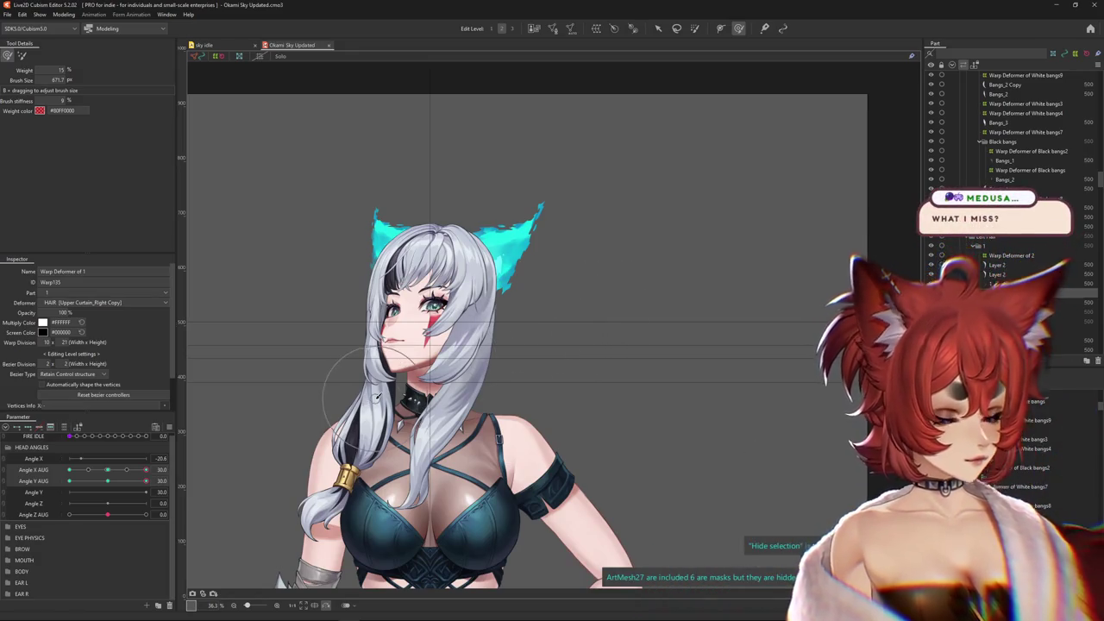
scroll(377, 395, up, 3)
drag(146, 469, 69, 469)
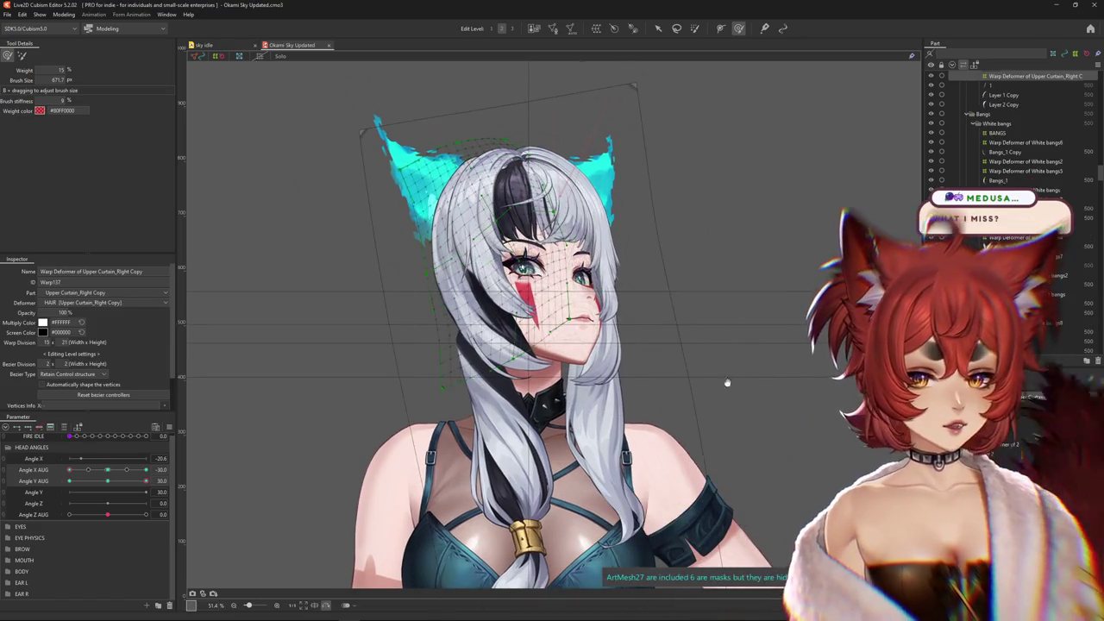
drag(69, 469, 110, 470)
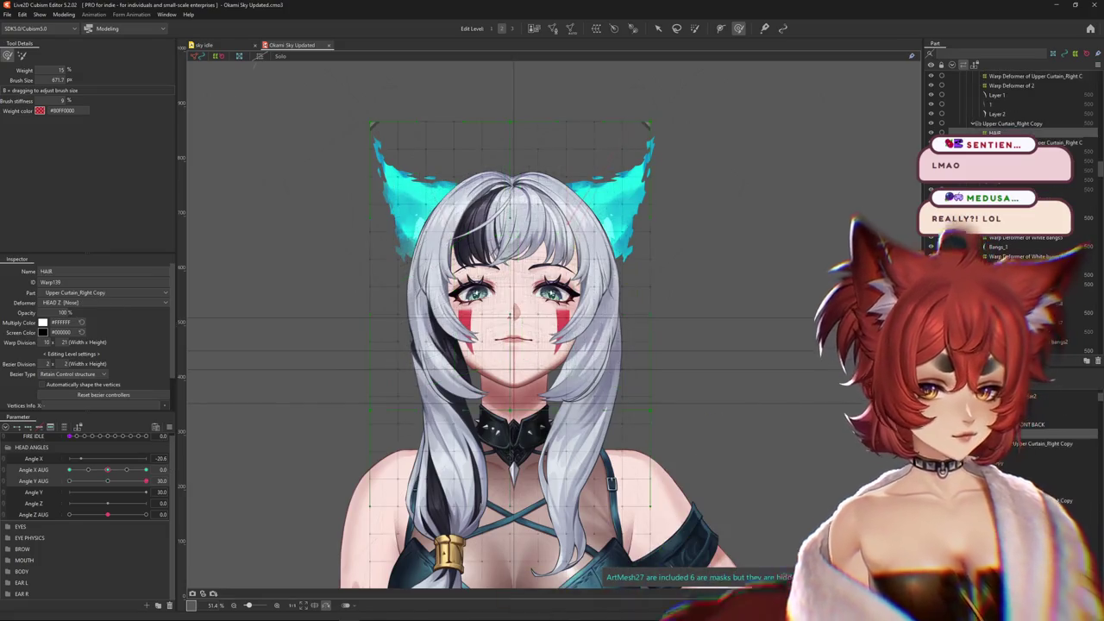
Select the HAIR warp deformer, check the head swing, and enlarge the brush to about 1350
click(522, 450)
mouse_move(110, 487)
mouse_down()
mouse_move(53, 473)
mouse_move(146, 480)
mouse_up()
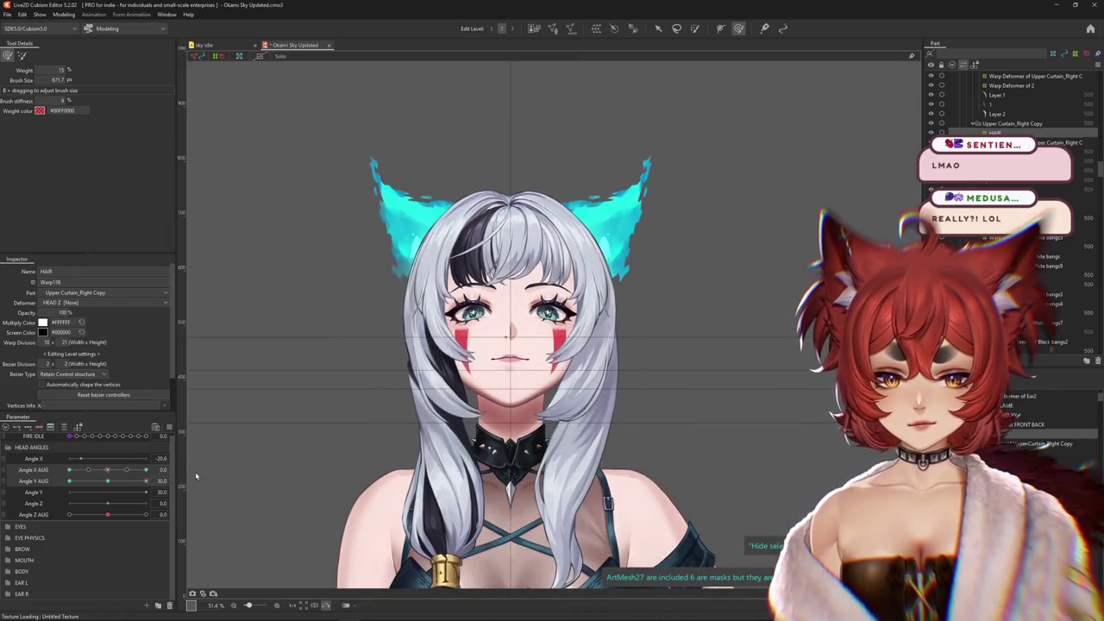
drag(378, 259, 357, 244)
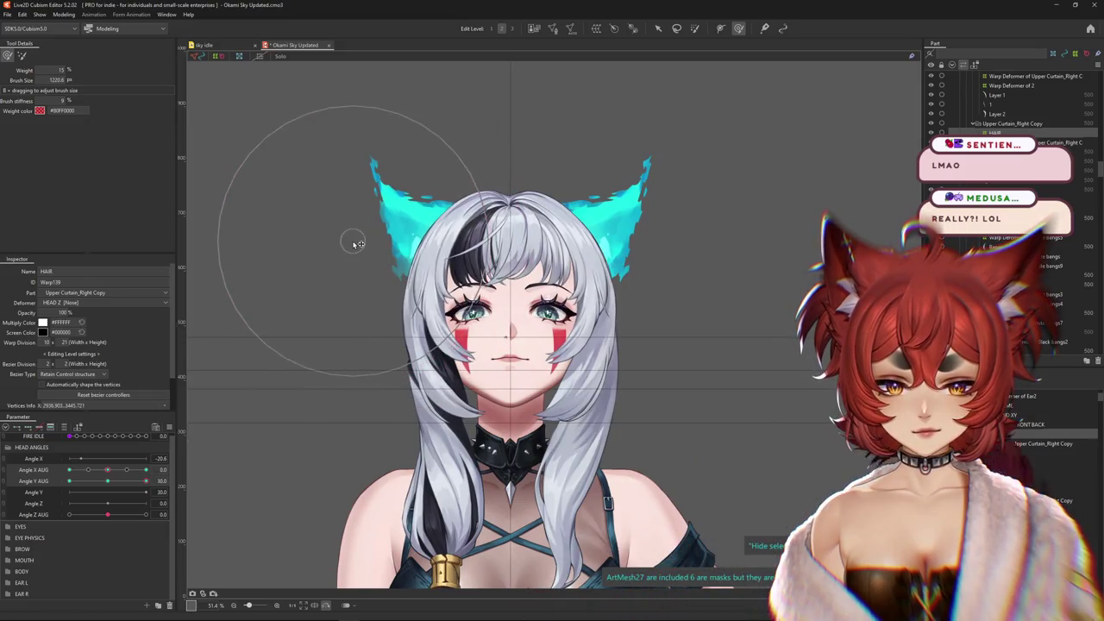
scroll(643, 242, down, 3)
drag(505, 197, 531, 207)
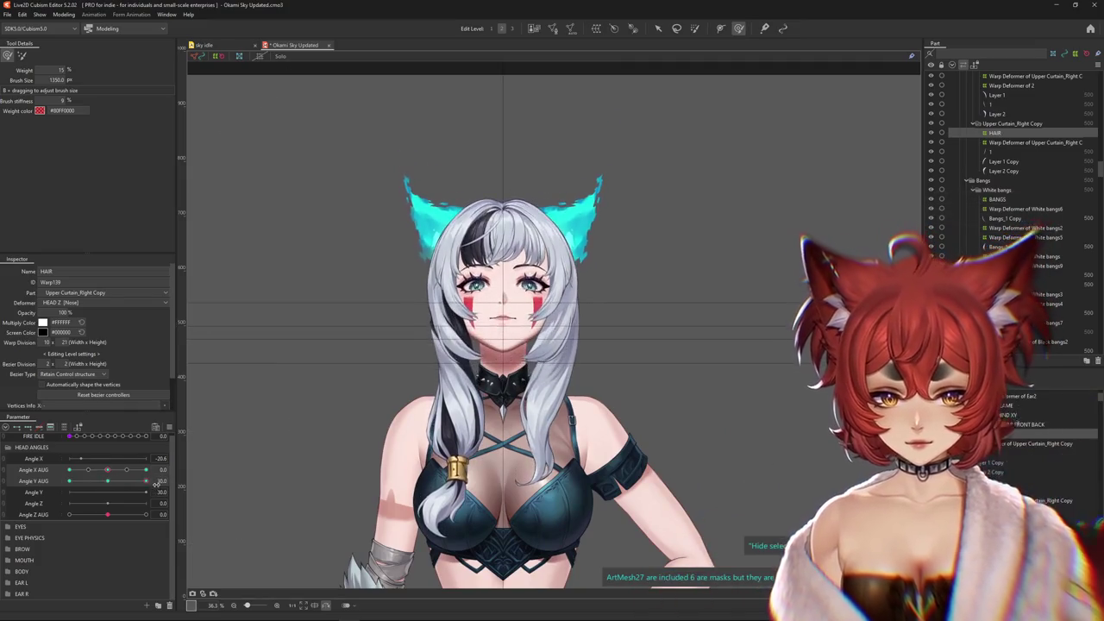
Turn the head fully sideways and resize the brush to cover the whole head
drag(427, 341, 417, 248)
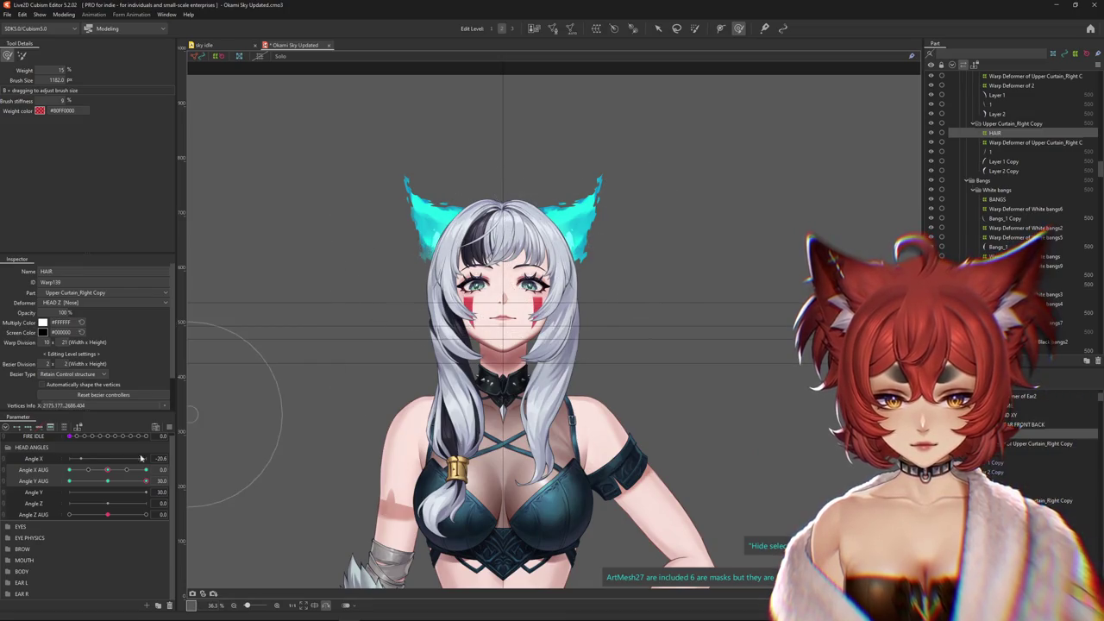
drag(632, 379, 632, 328)
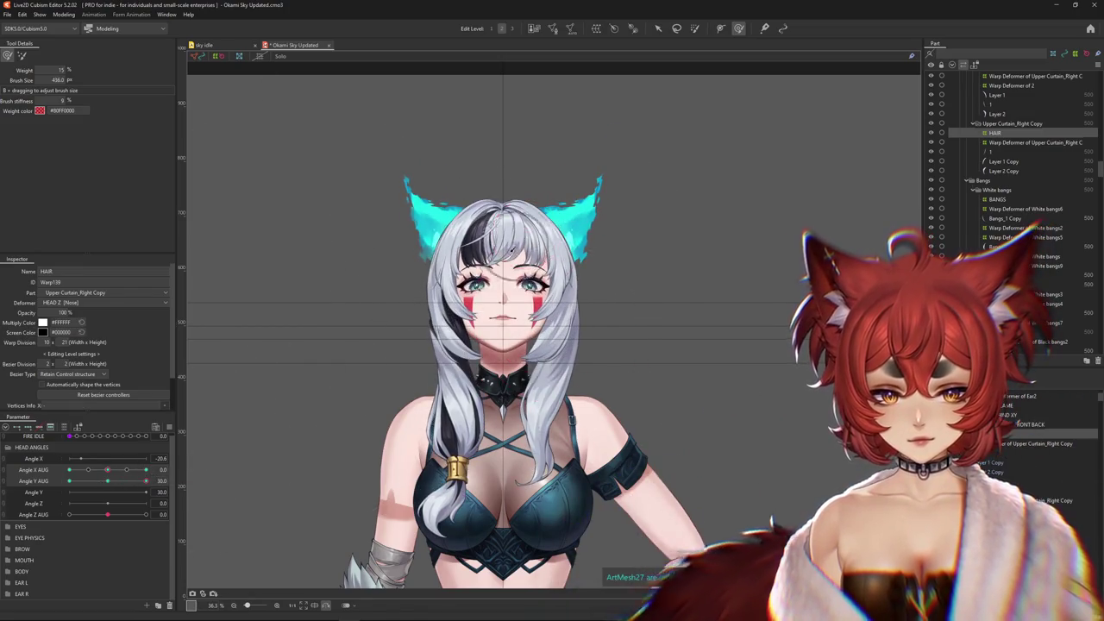
drag(461, 248, 463, 258)
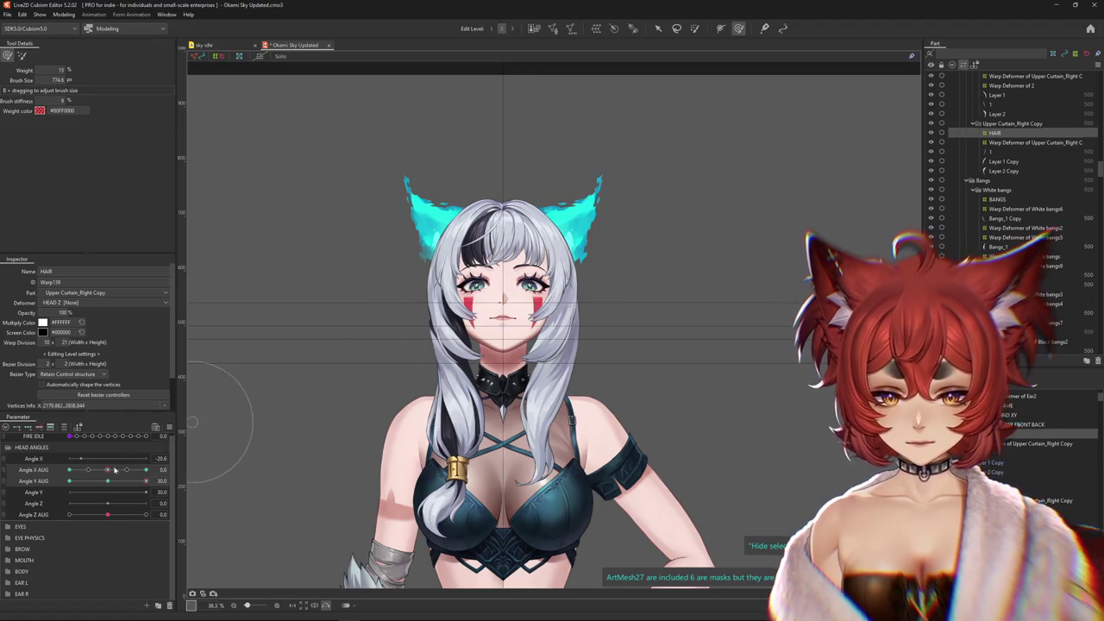
drag(114, 469, 170, 477)
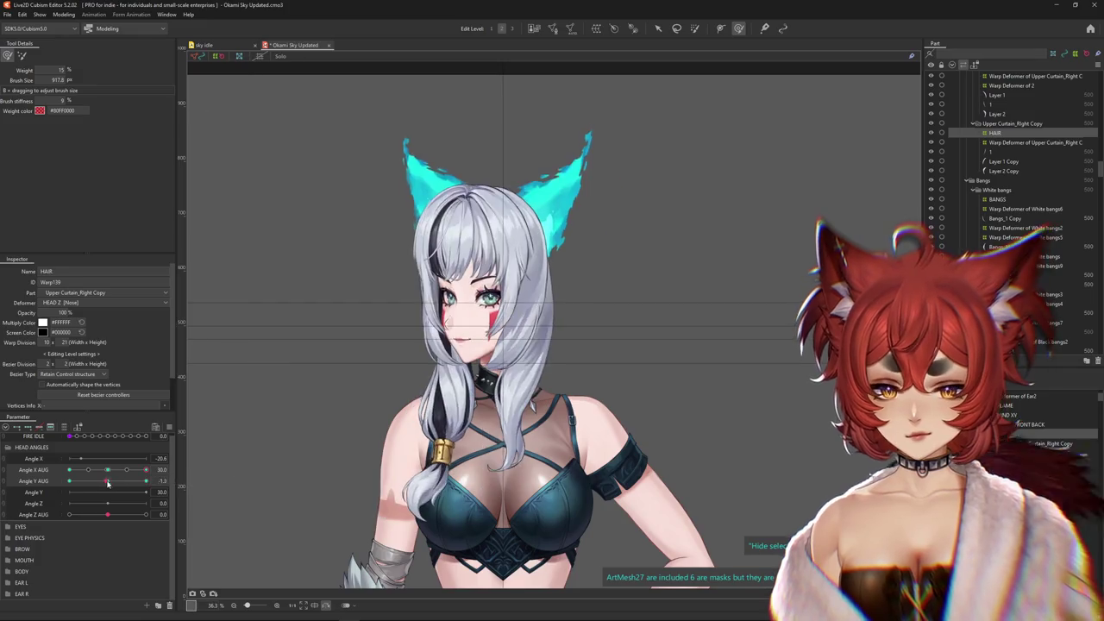
drag(461, 405, 591, 406)
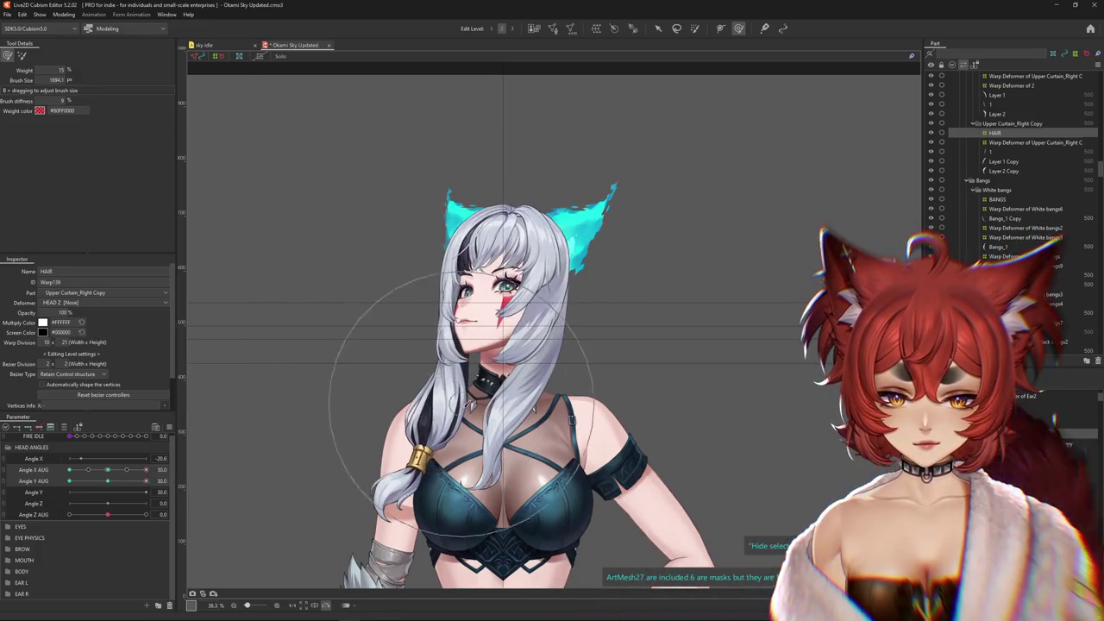
mouse_move(375, 300)
mouse_down()
mouse_move(552, 188)
mouse_move(576, 190)
mouse_up()
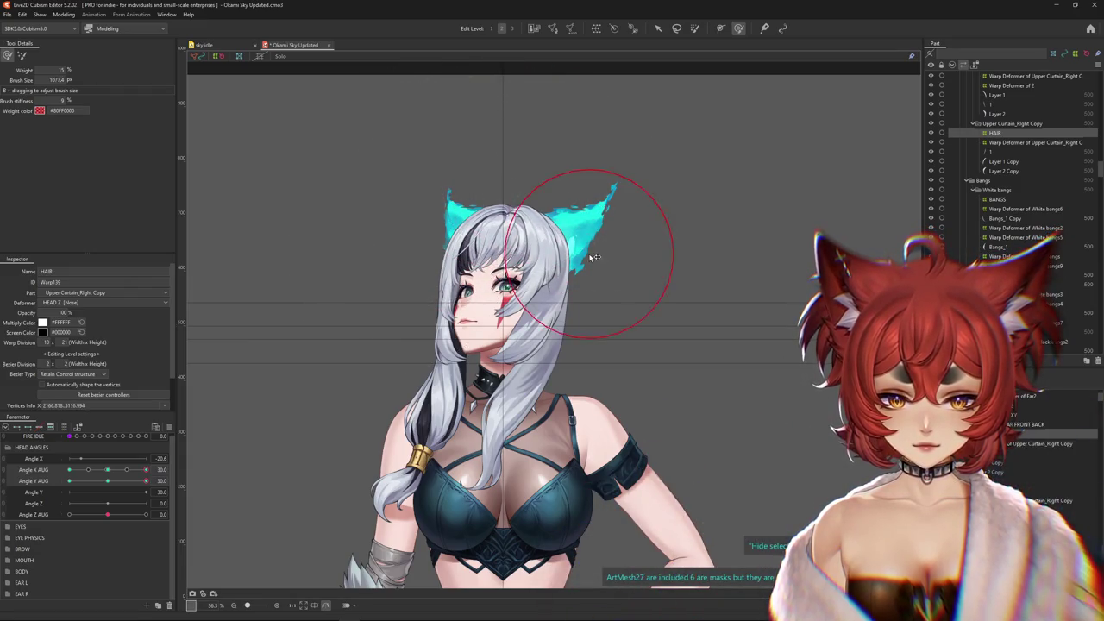
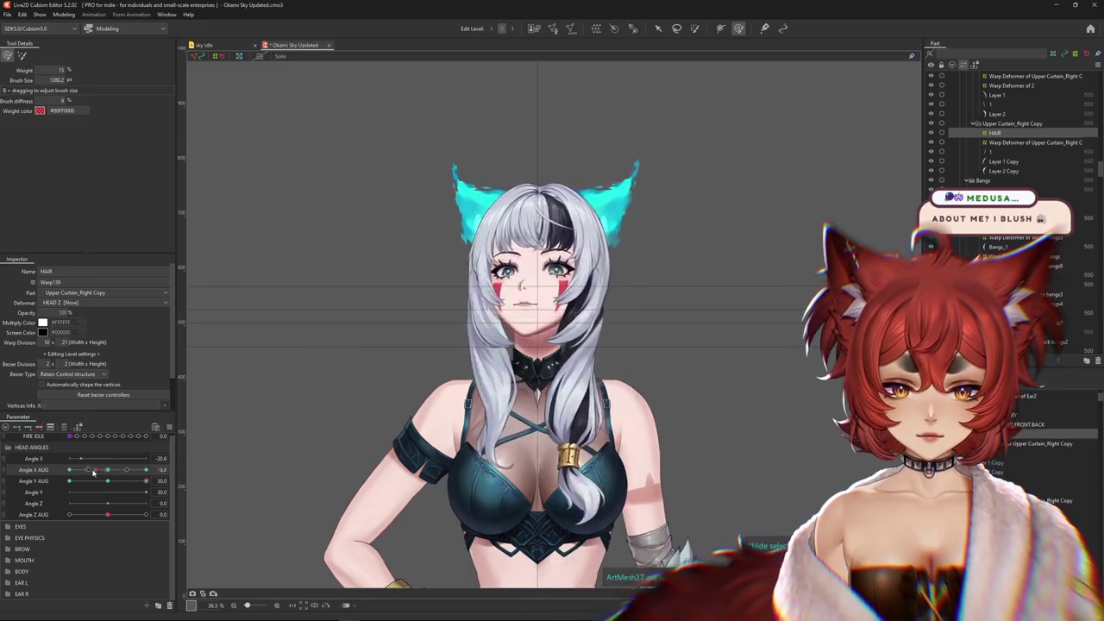
Swing the head across Angle X AUG to 28.3, enlarging the brush over the head
mouse_move(144, 469)
mouse_down()
mouse_move(110, 472)
mouse_move(146, 469)
mouse_up()
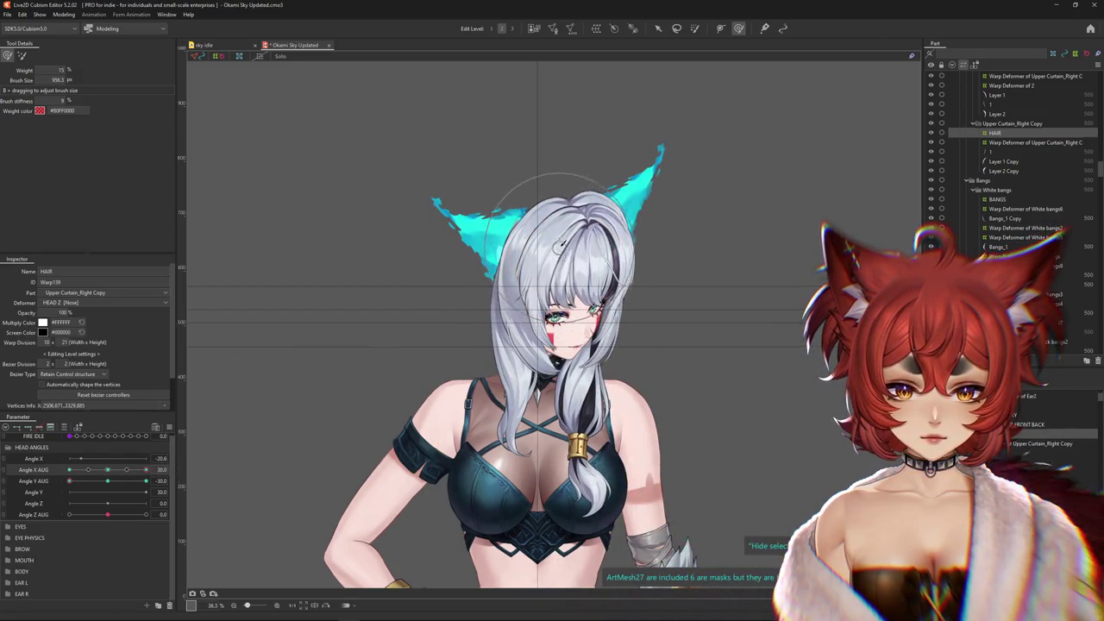
drag(111, 471, 51, 480)
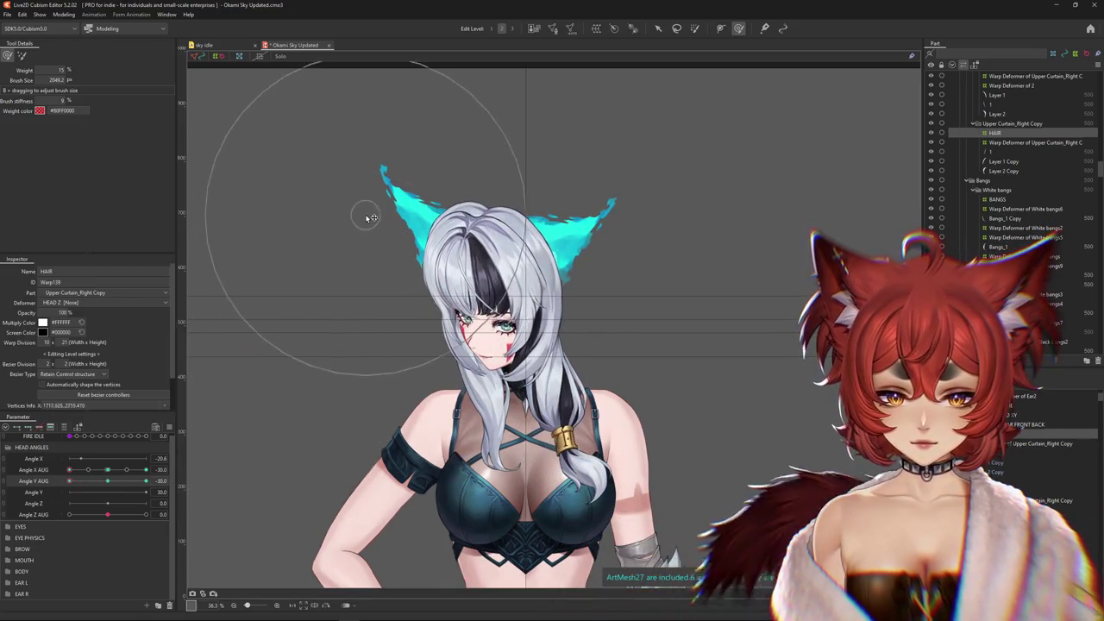
drag(365, 216, 475, 183)
drag(69, 469, 146, 480)
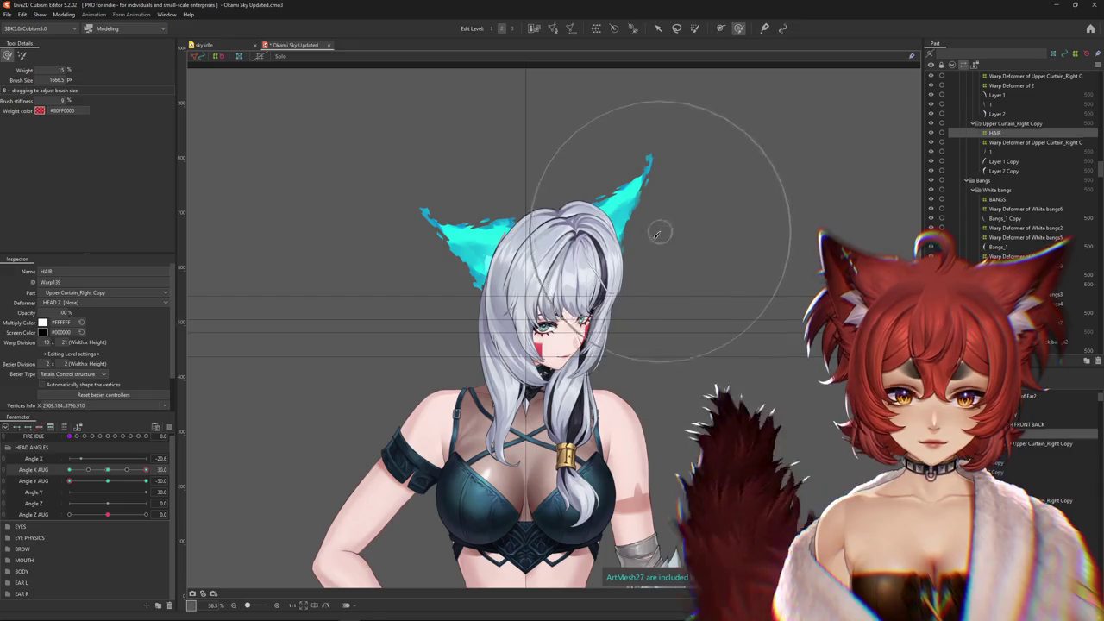
Tilt the head both ways on Angle Y AUG, shrink the brush to head size, and zoom out
drag(109, 487, 63, 492)
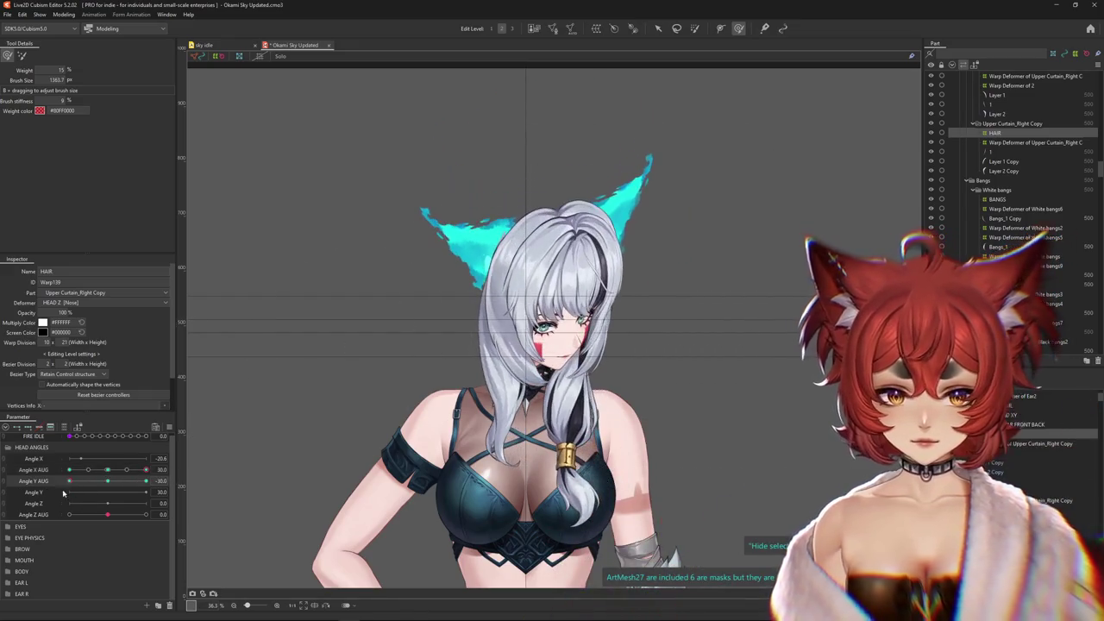
drag(152, 479, 170, 475)
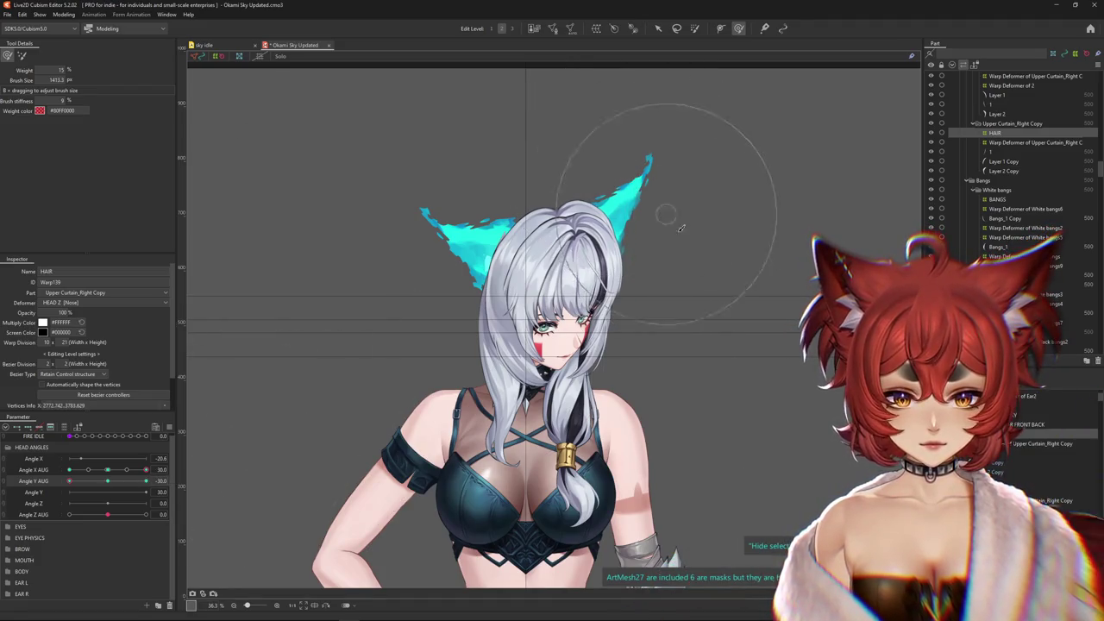
drag(104, 468, 59, 488)
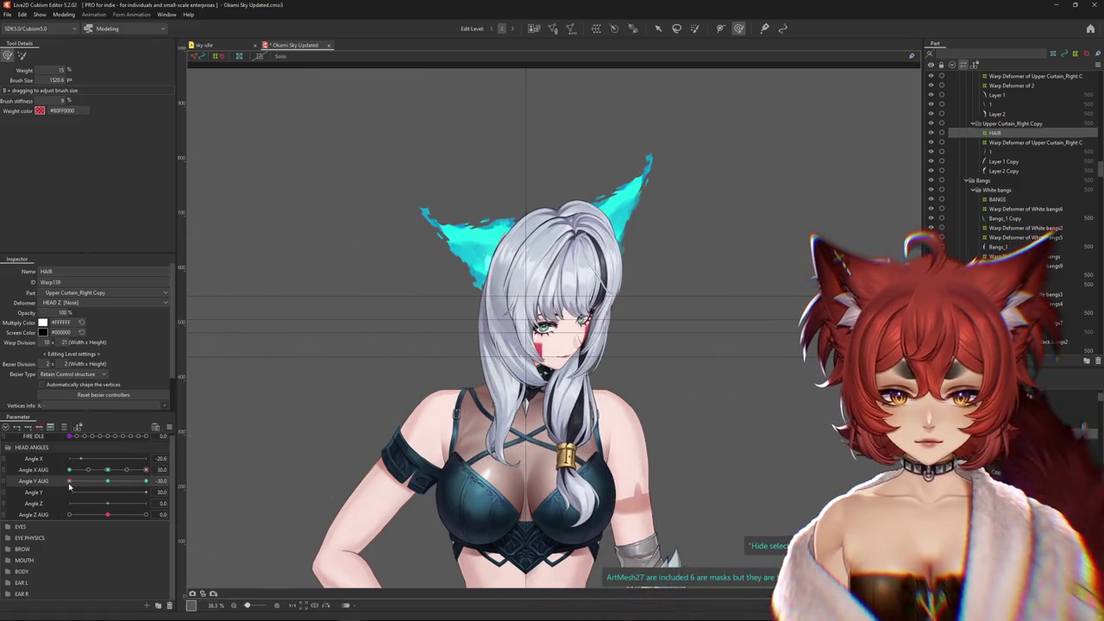
drag(120, 482, 245, 453)
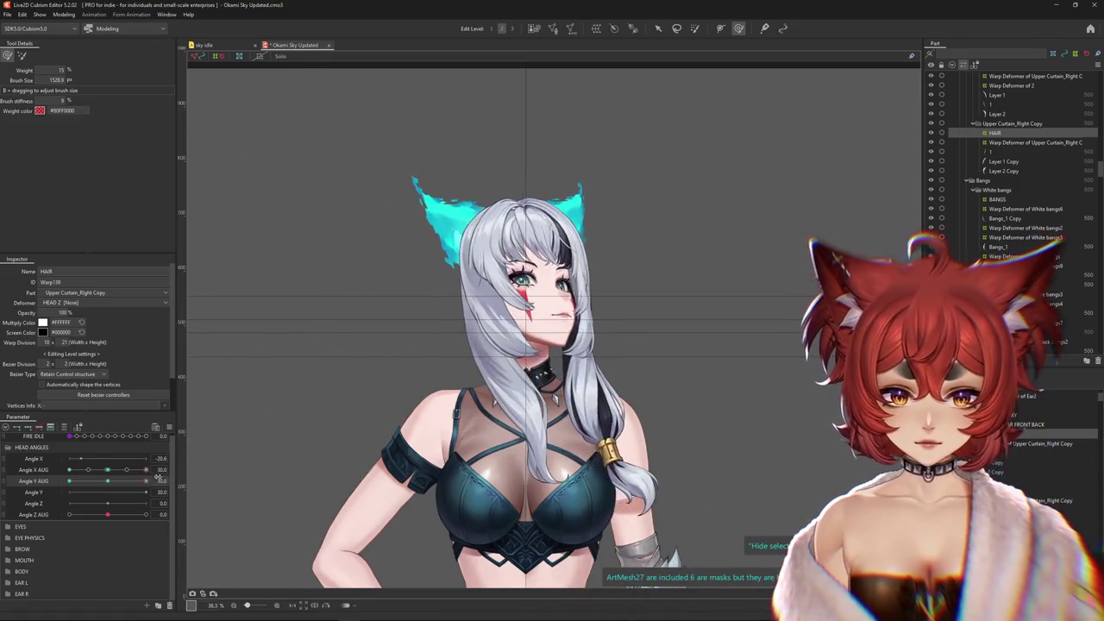
drag(450, 329, 528, 205)
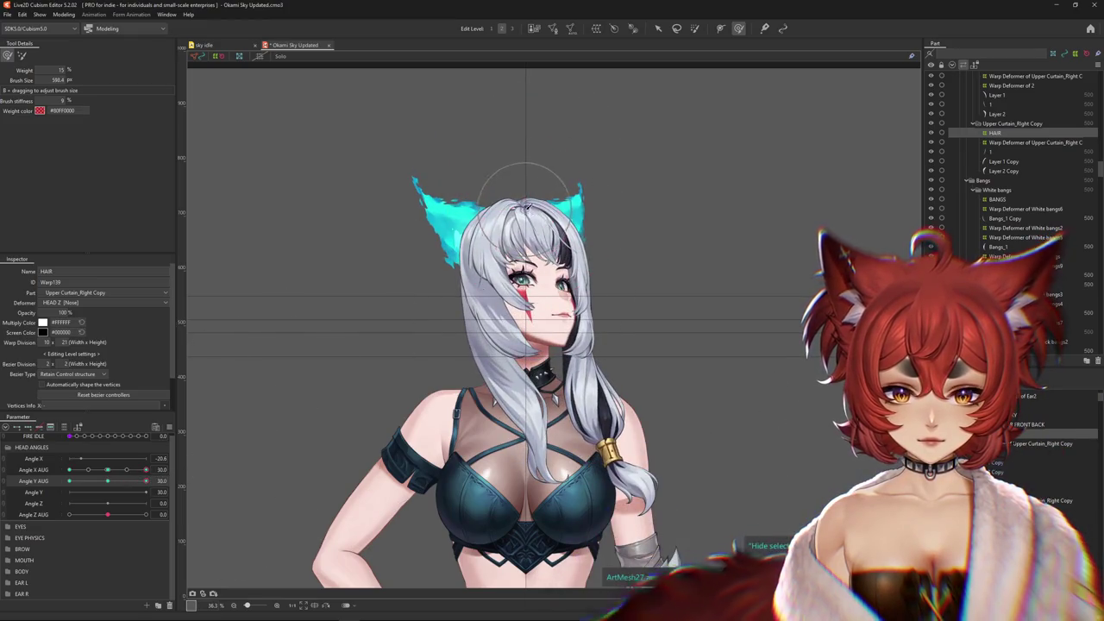
drag(146, 469, 59, 469)
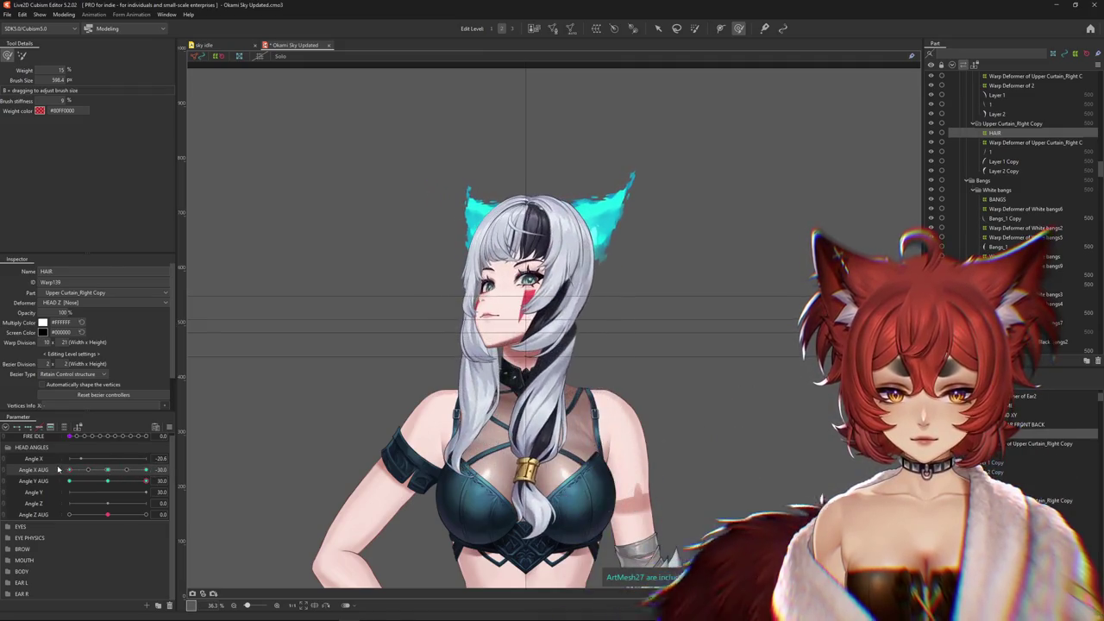
scroll(396, 316, down, 3)
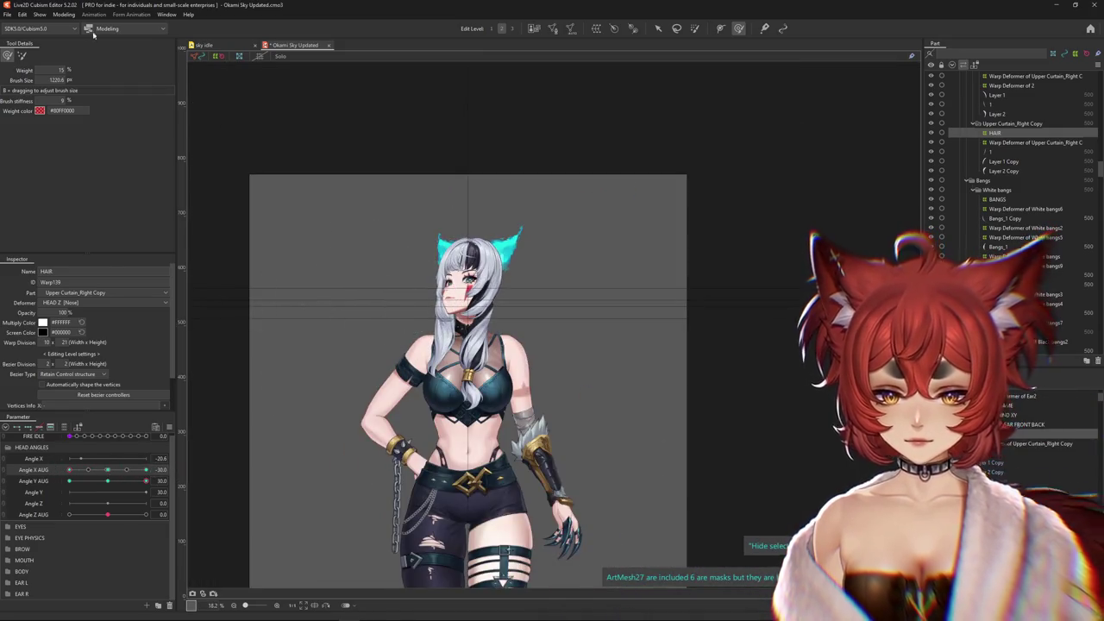
Turn the head to Angle X AUG 30 with Angle Y AUG 30, and zoom in on the side hair
click(64, 15)
click(94, 209)
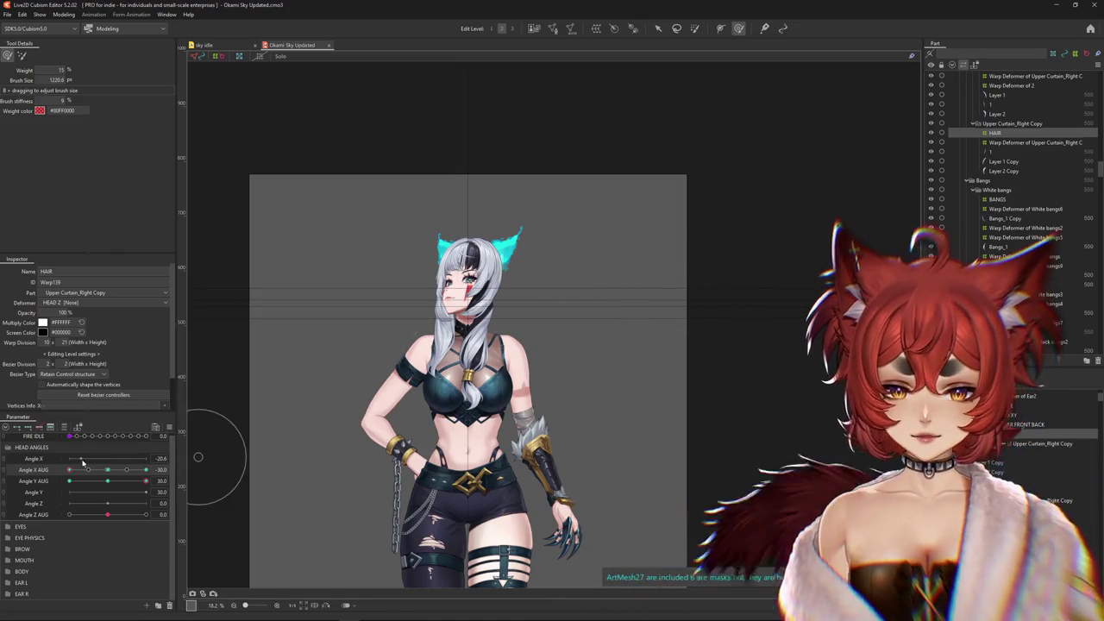
mouse_move(101, 469)
mouse_down()
mouse_move(203, 449)
mouse_move(110, 471)
mouse_up()
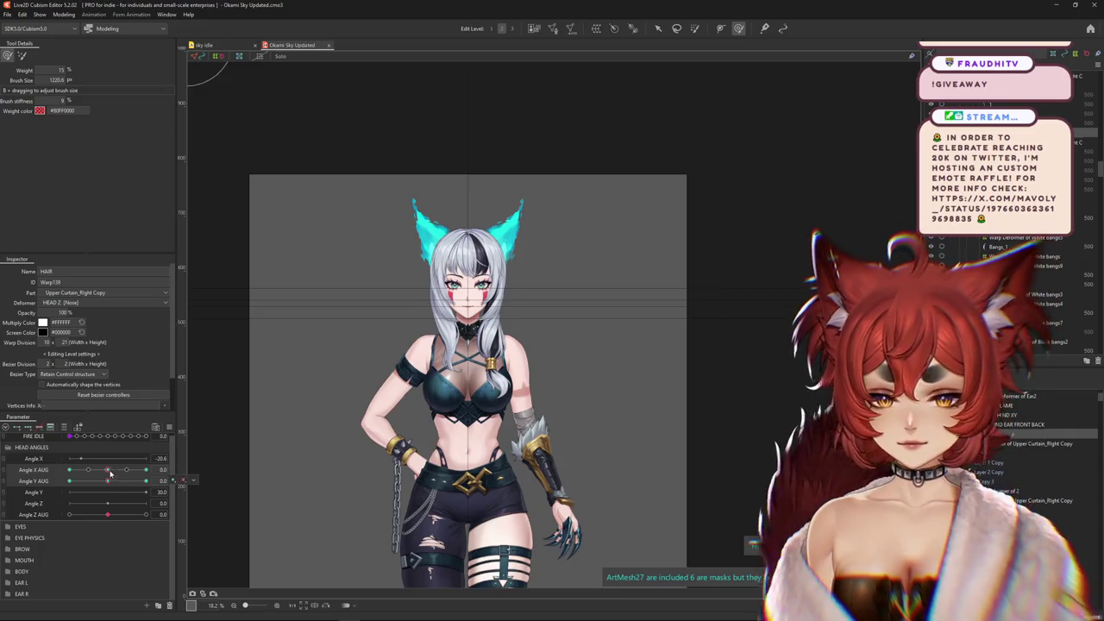
drag(110, 472, 88, 485)
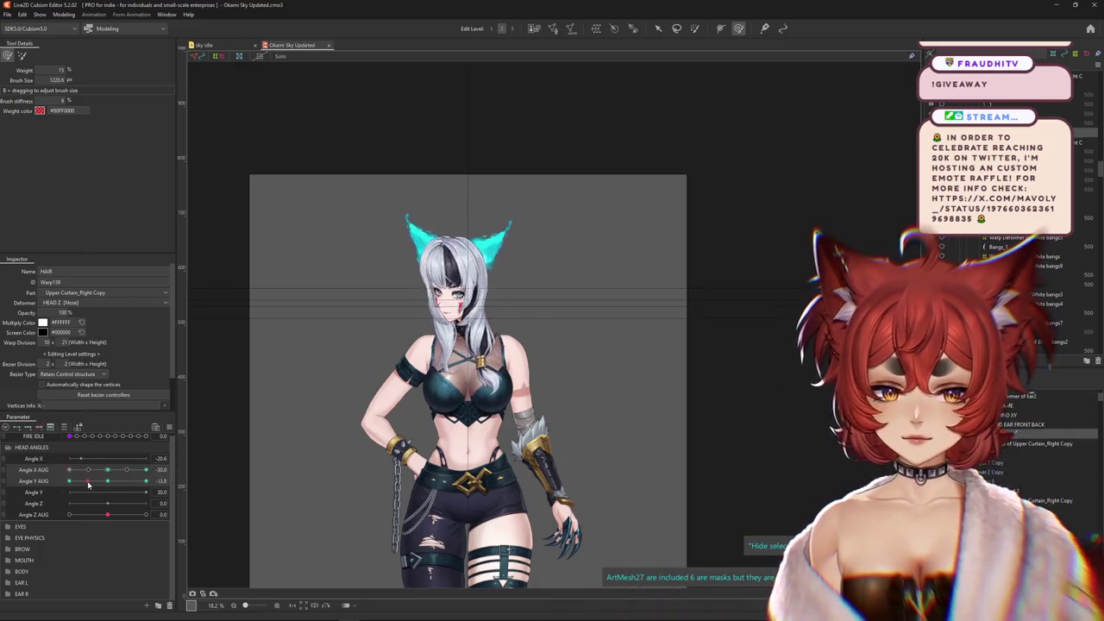
scroll(528, 306, up, 5)
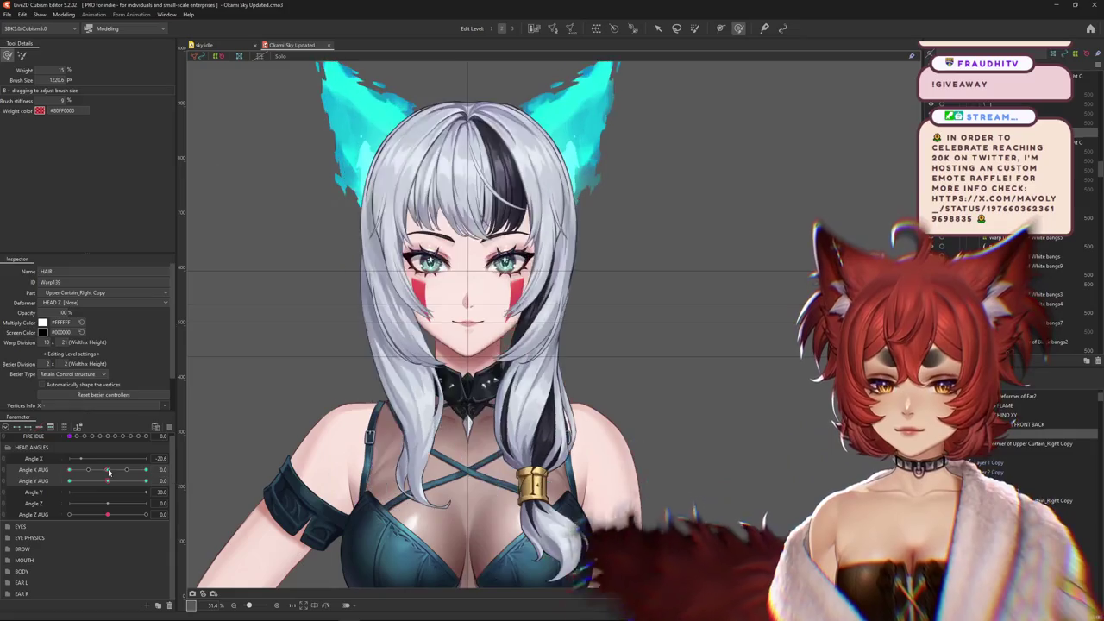
drag(169, 466, 553, 351)
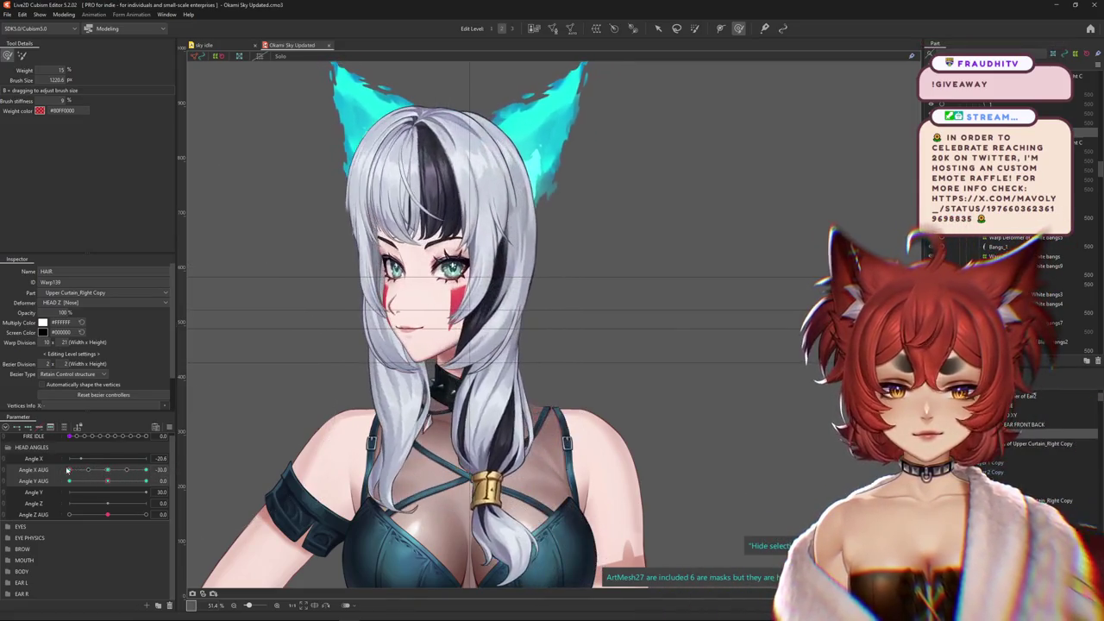
key(ctrl+minus)
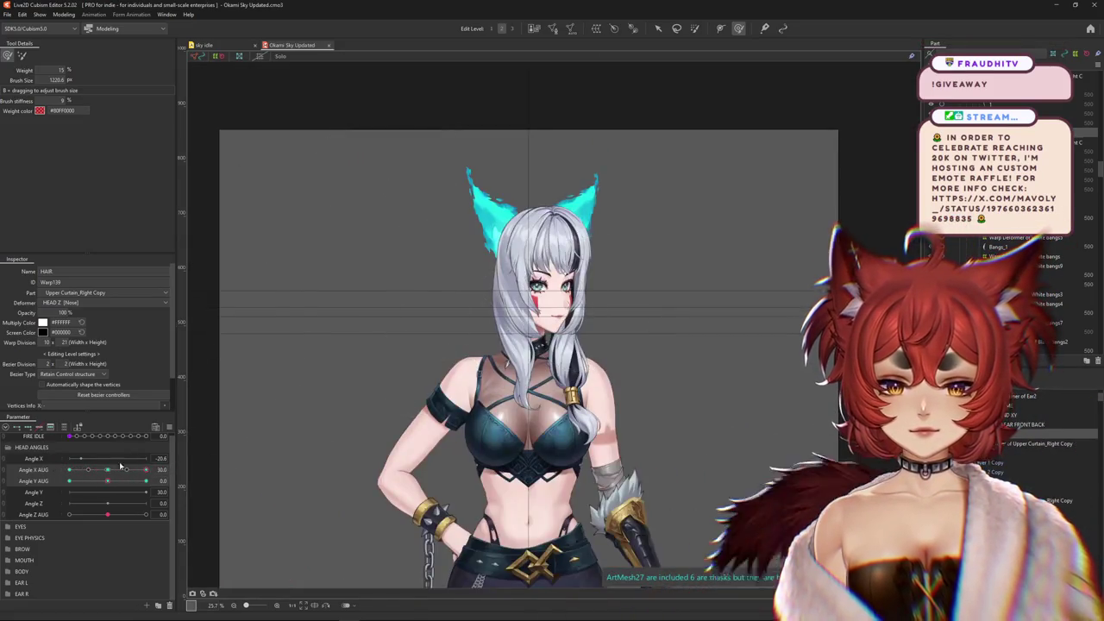
key(ctrl+plus)
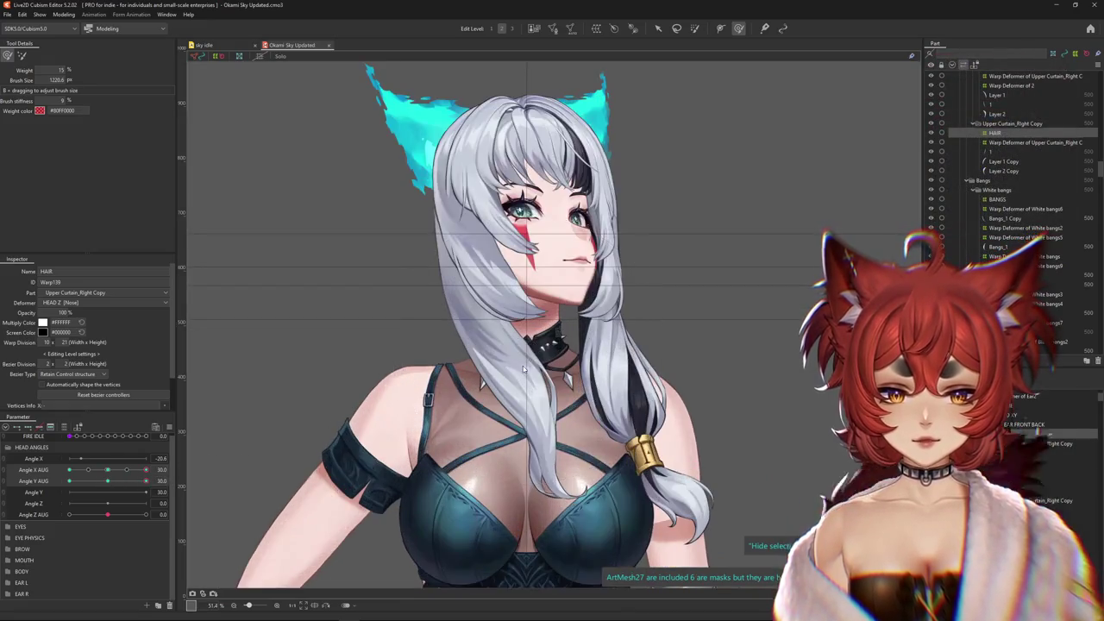
Select the hair's Warp Deformer of 3 and return Angle X AUG to 0
right_click(544, 403)
click(549, 390)
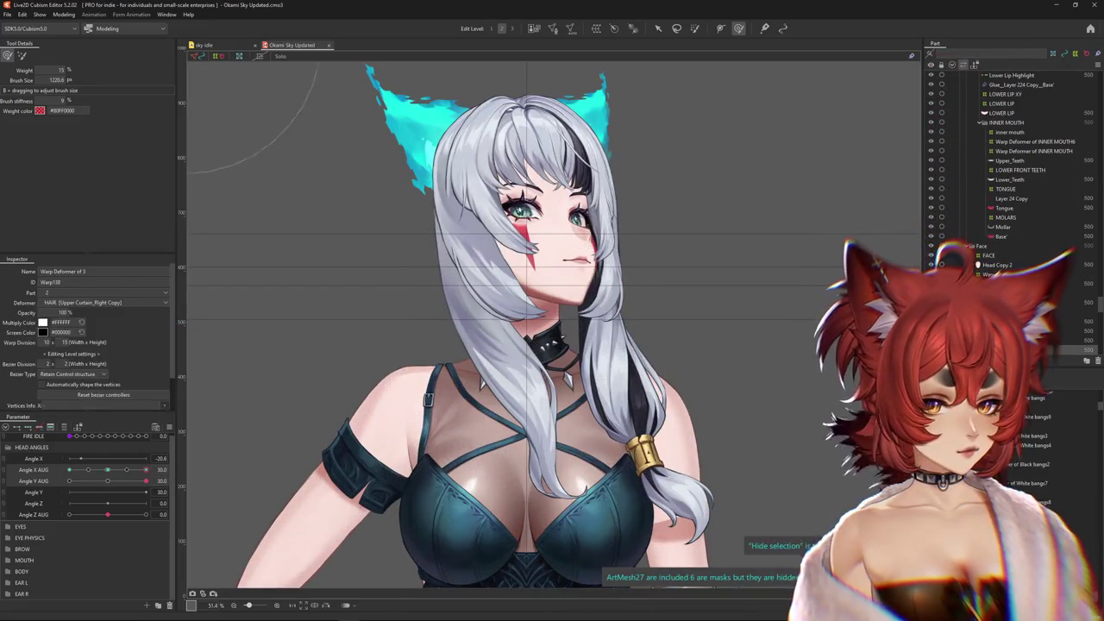
click(107, 469)
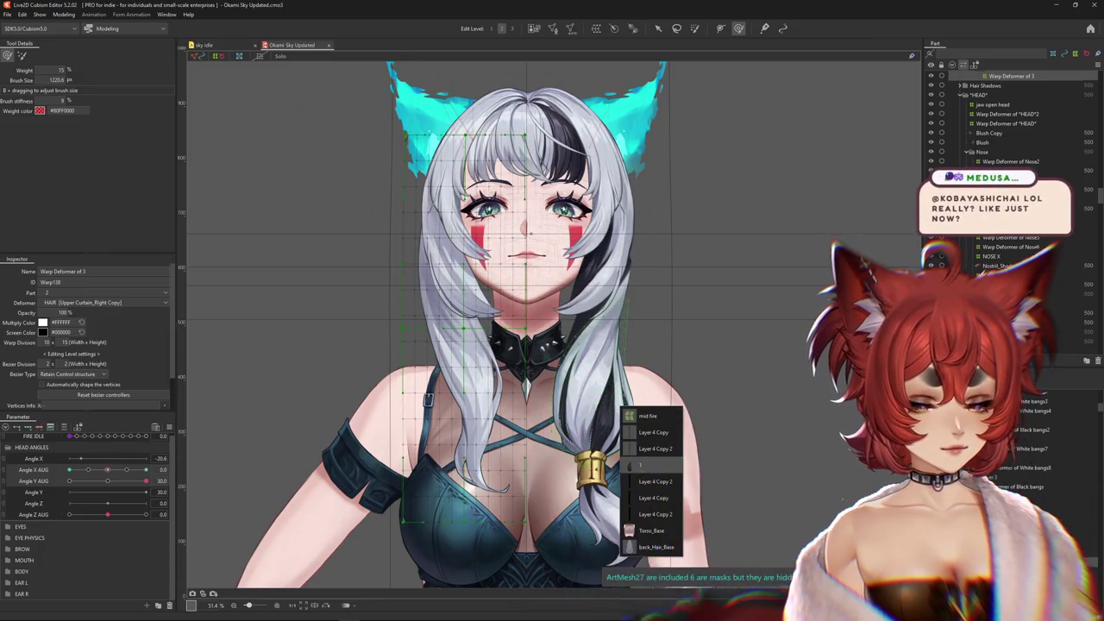
click(644, 434)
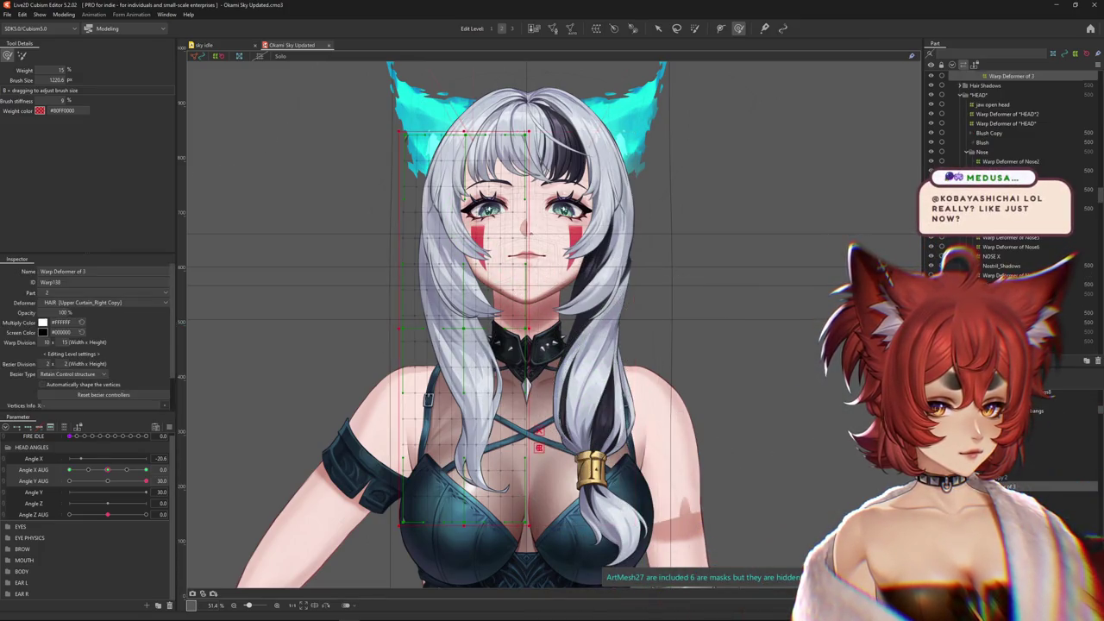
click(37, 440)
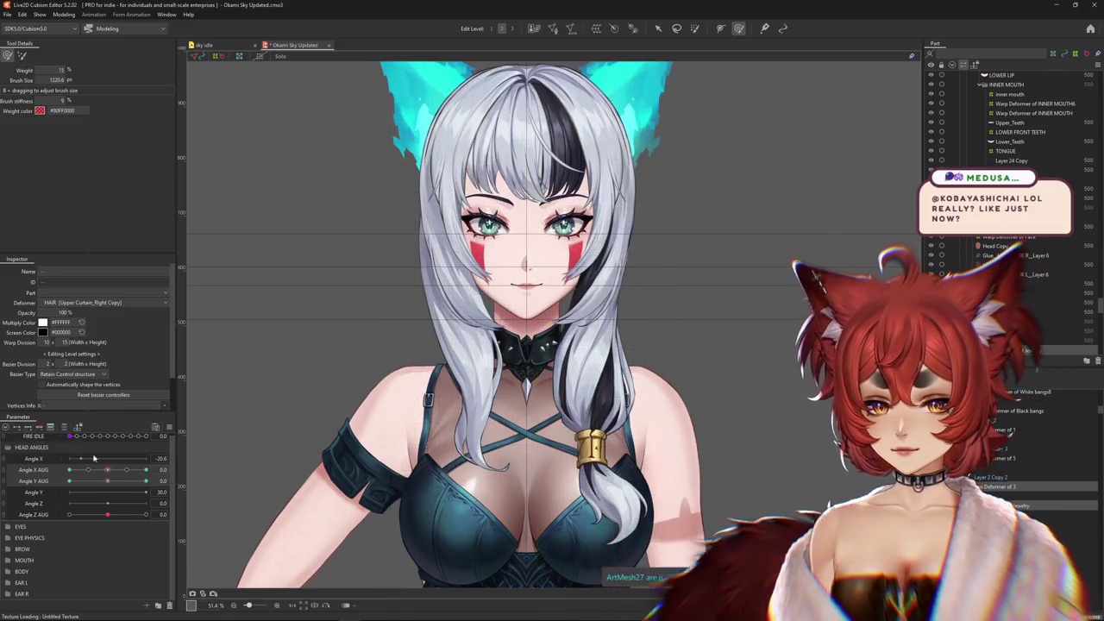
Set Angle Y AUG to 30, hide the deformer grid, and switch to the weight brush
drag(107, 480, 171, 479)
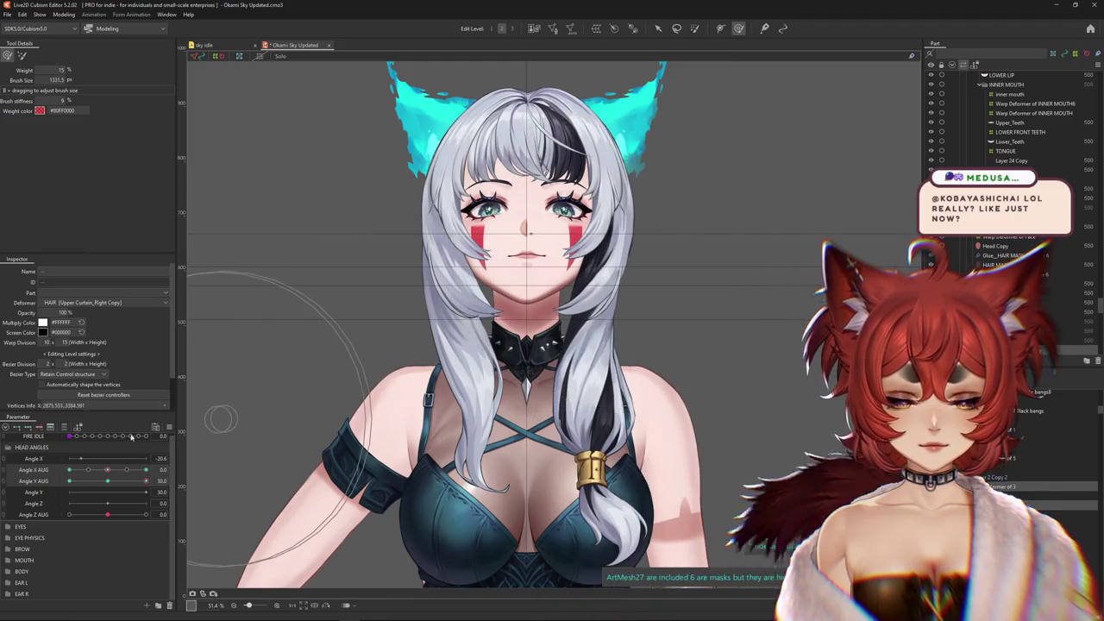
click(108, 481)
drag(115, 486, 174, 487)
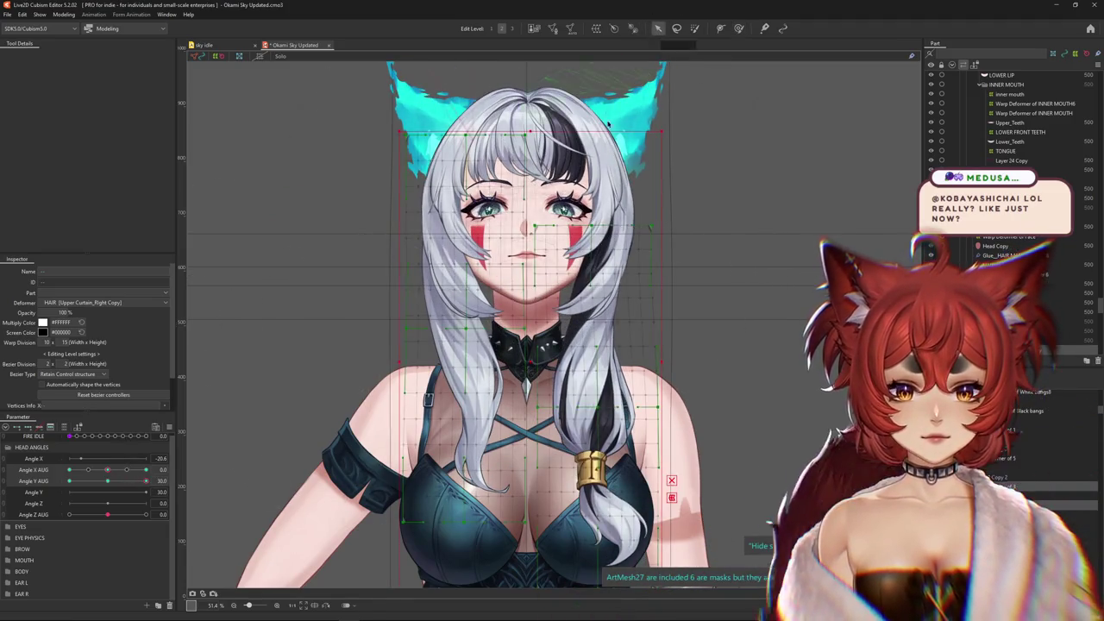
key(Escape)
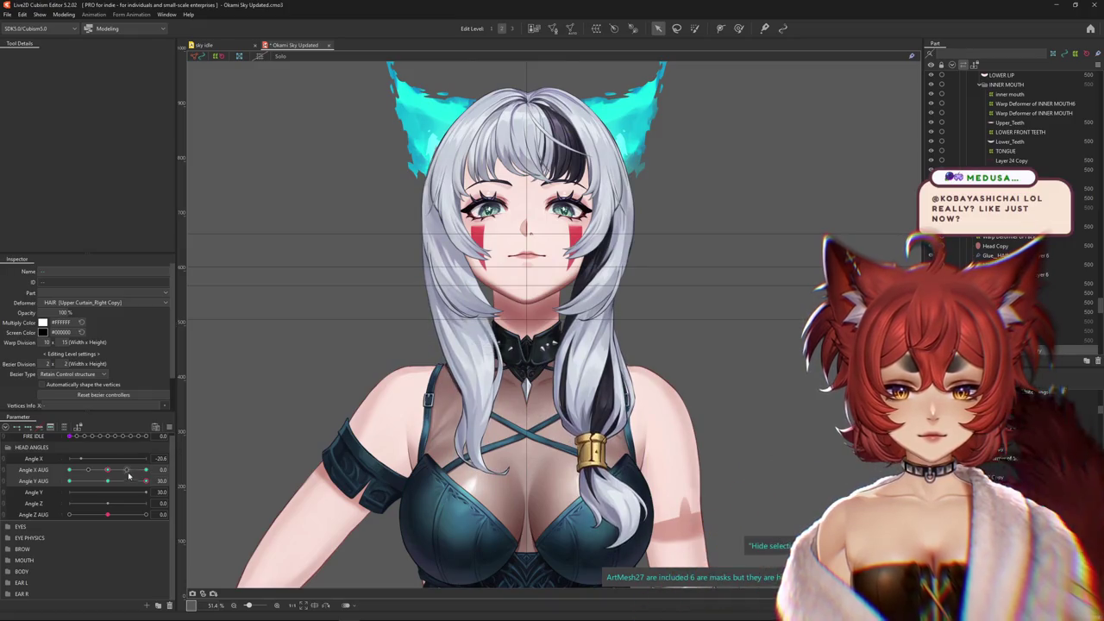
click(738, 28)
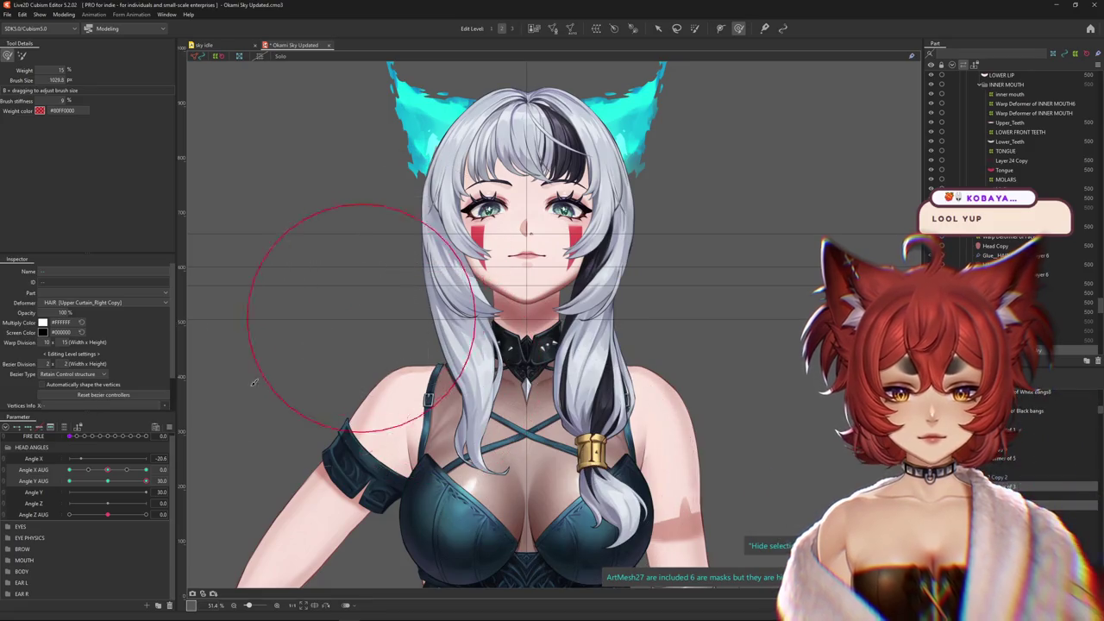
Resize the Deform Brush to fit the side hair while previewing the Angle Y AUG tilt
drag(254, 382, 425, 477)
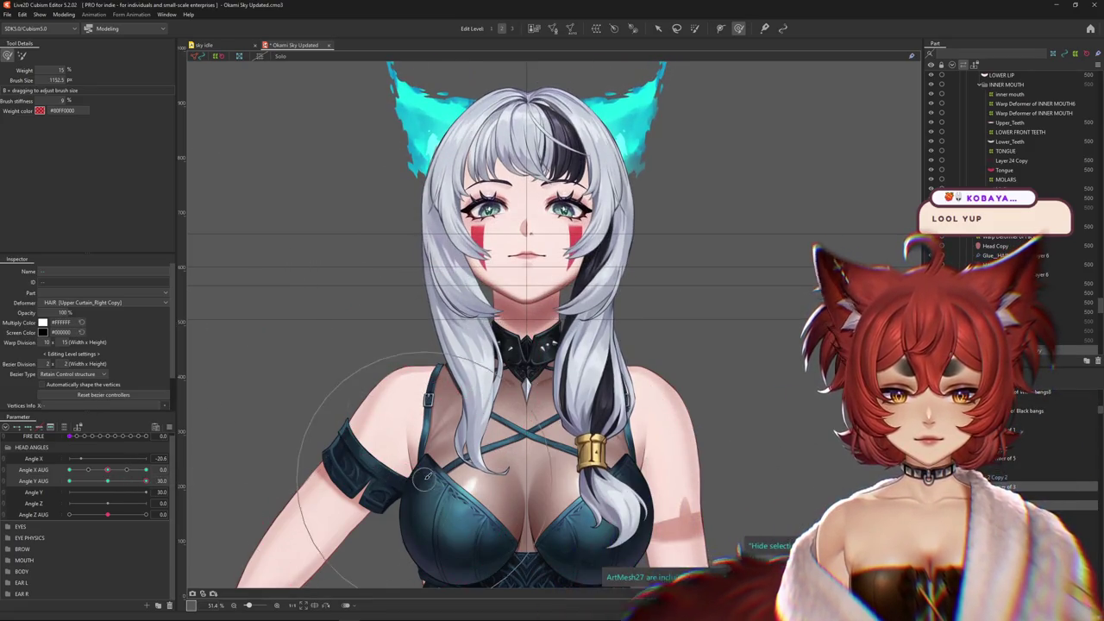
scroll(415, 489, down, 3)
drag(106, 480, 147, 481)
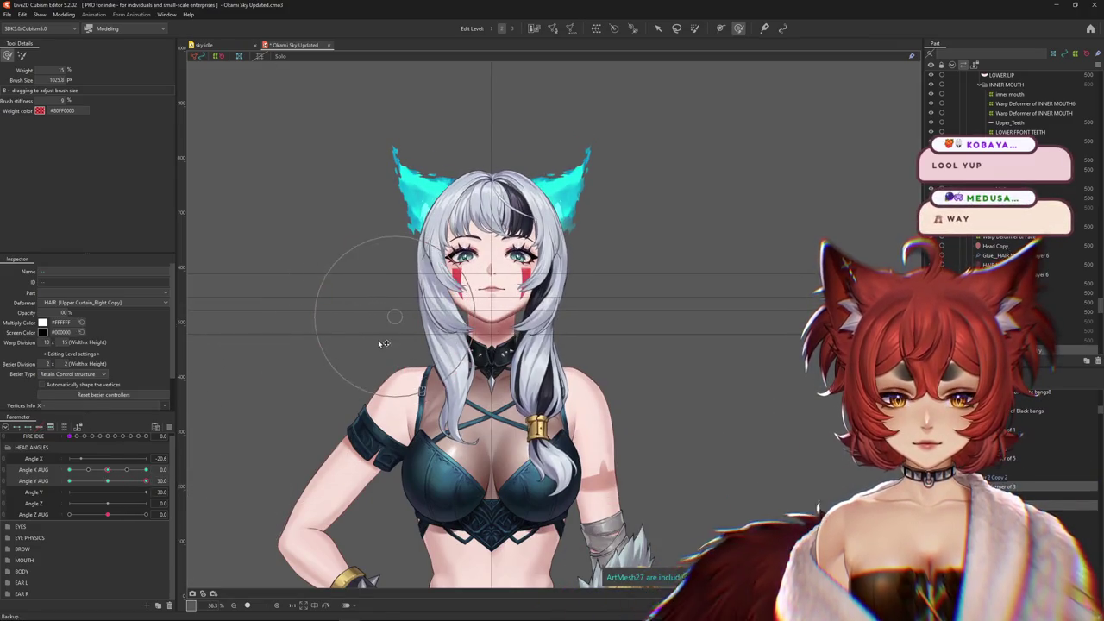
drag(385, 343, 408, 320)
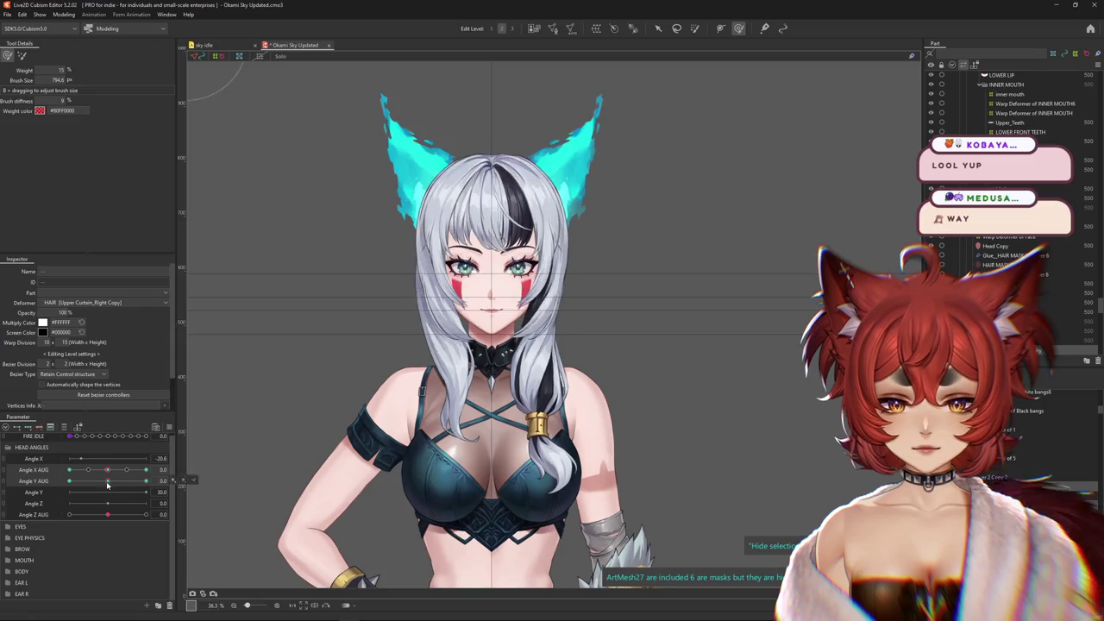
drag(142, 489, 146, 492)
drag(379, 362, 402, 348)
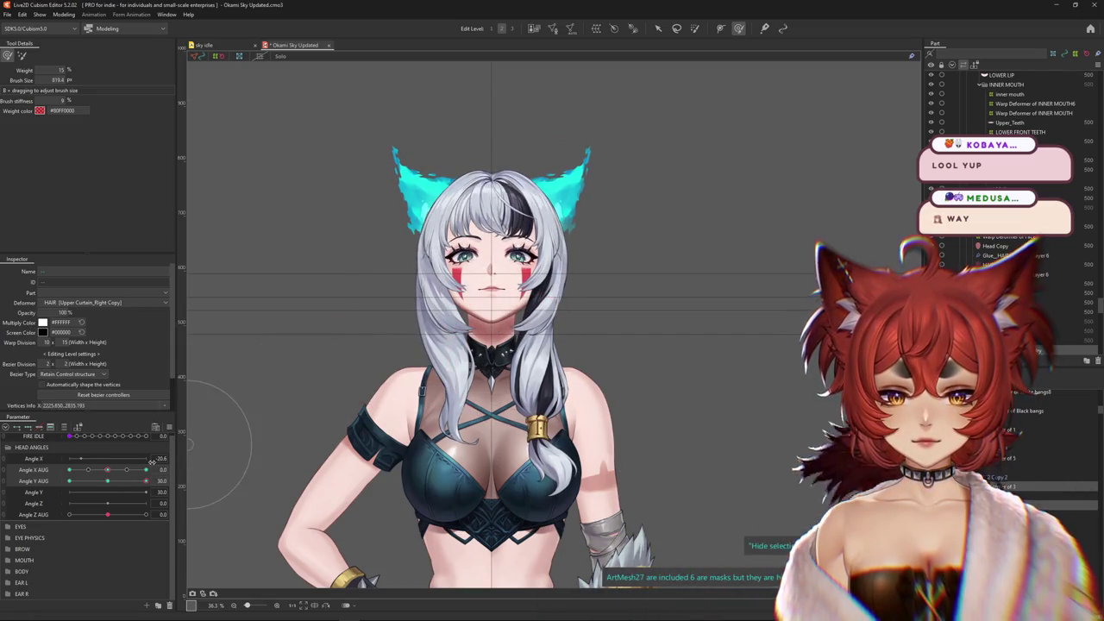
Tilt the head down through Angle Y AUG toward -20 and select the Angle Y AUG parameter
drag(145, 480, 65, 494)
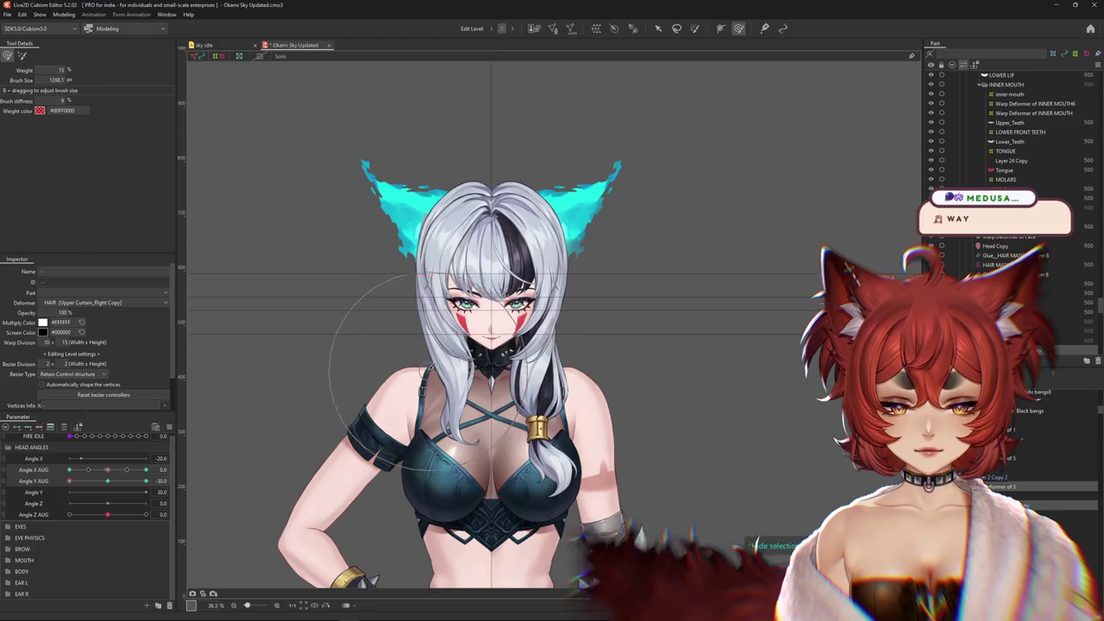
click(114, 485)
drag(115, 484, 55, 492)
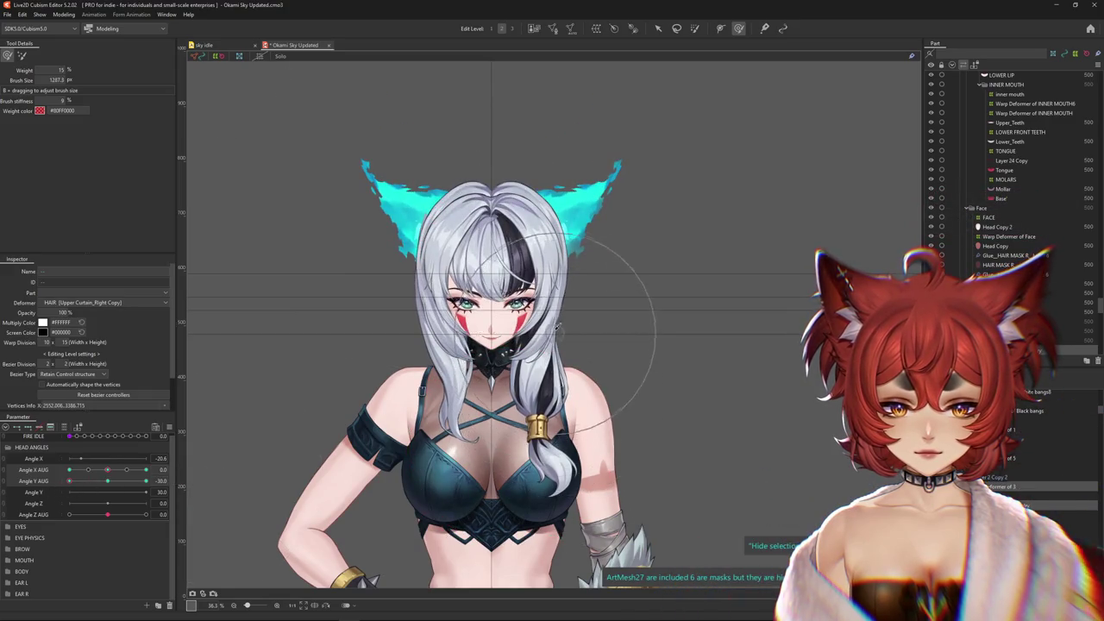
click(69, 493)
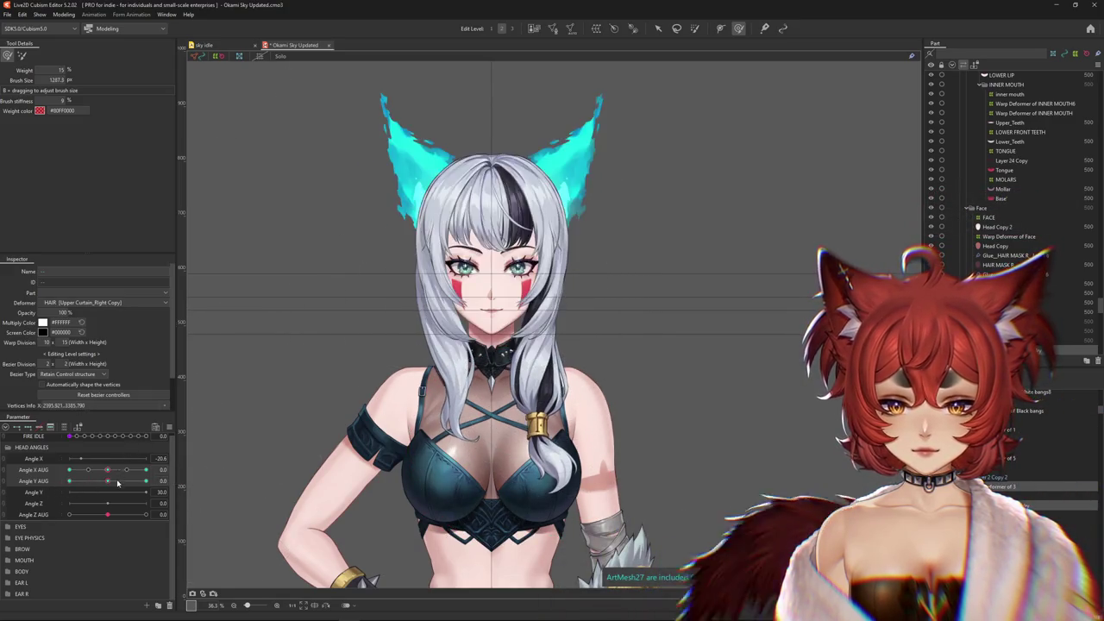
click(101, 481)
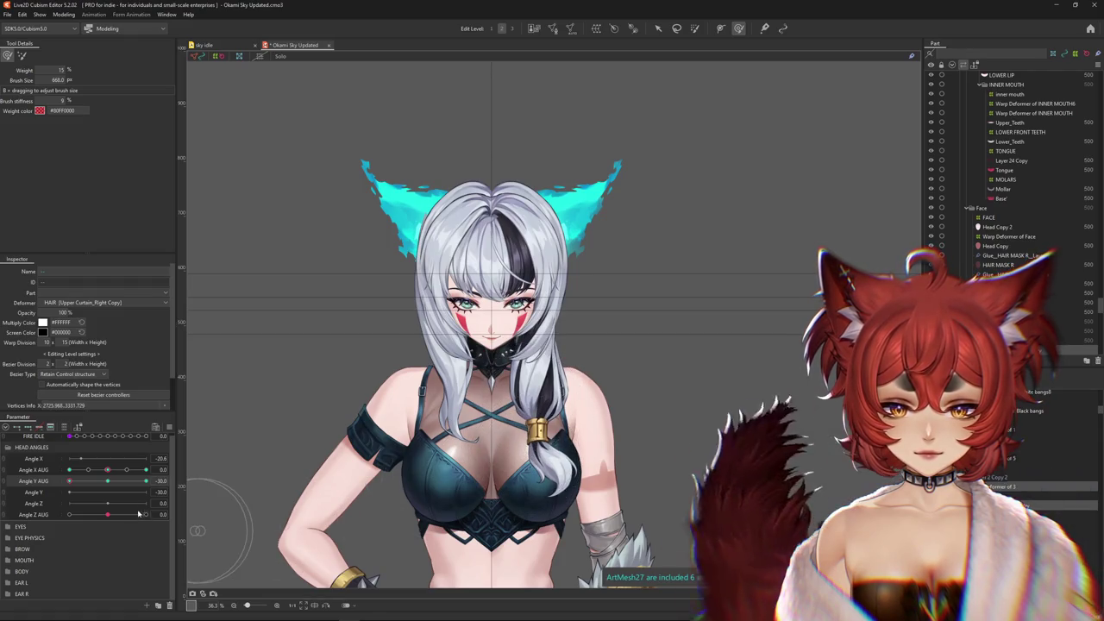
Check the side hair across the Angle Y AUG range, settling on the -30 head-down keyform
drag(107, 480, 160, 480)
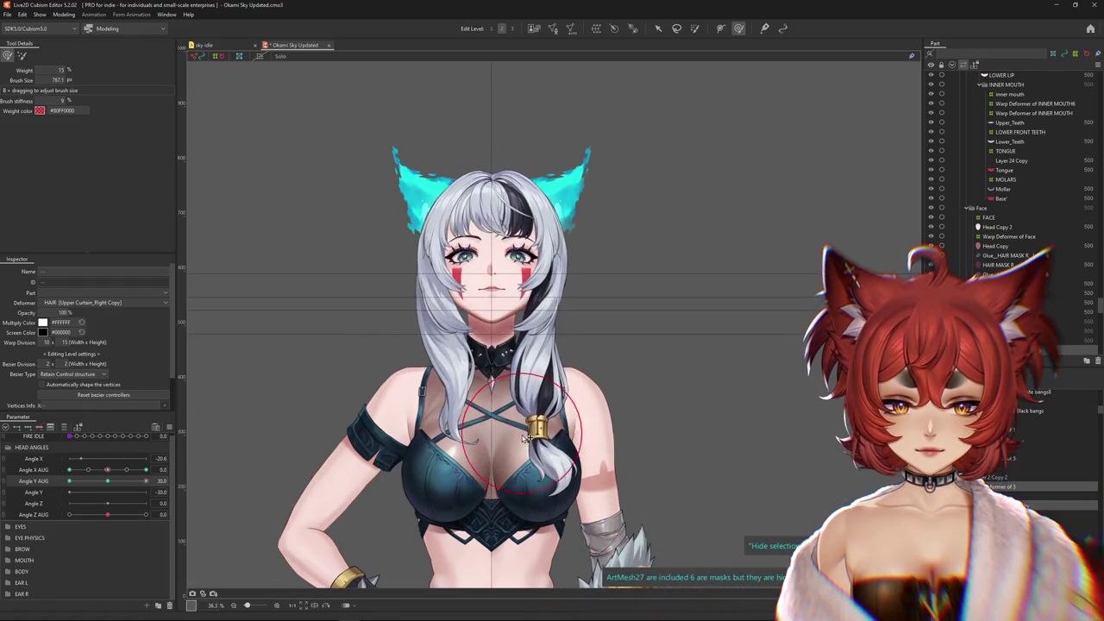
drag(145, 480, 162, 480)
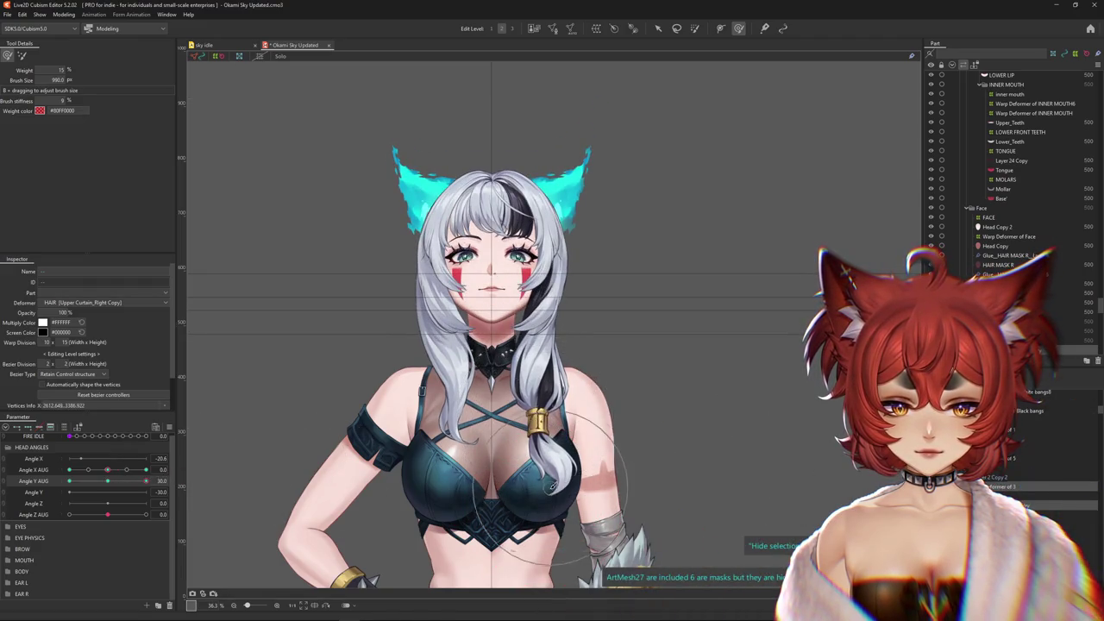
mouse_move(146, 480)
mouse_down()
mouse_move(133, 483)
mouse_move(146, 480)
mouse_up()
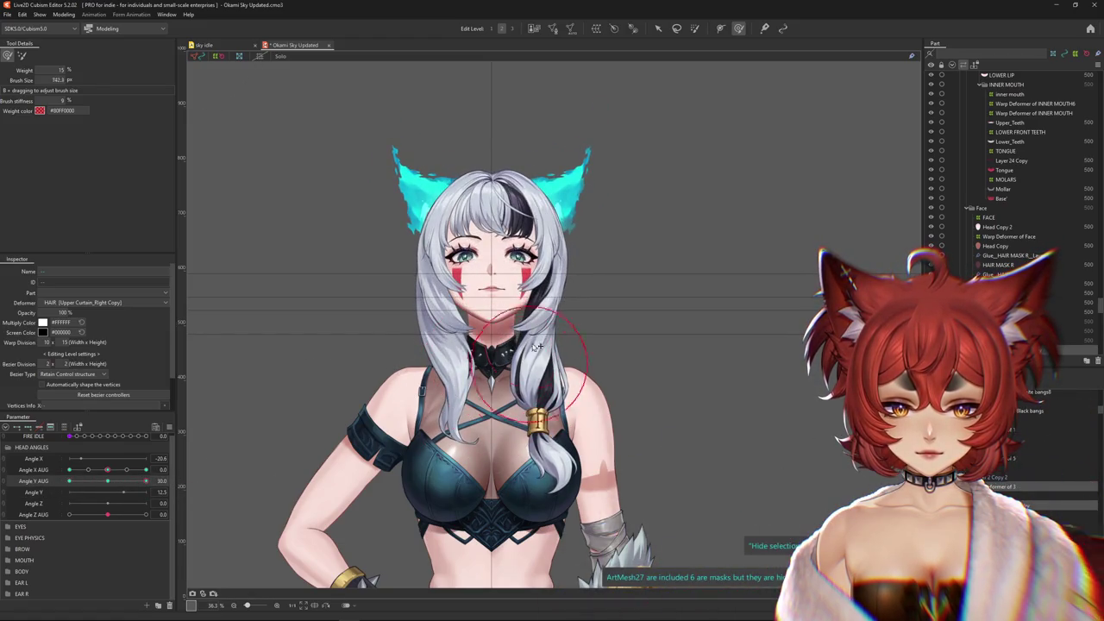
mouse_move(146, 480)
mouse_down()
mouse_move(87, 489)
mouse_move(123, 474)
mouse_move(146, 481)
mouse_up()
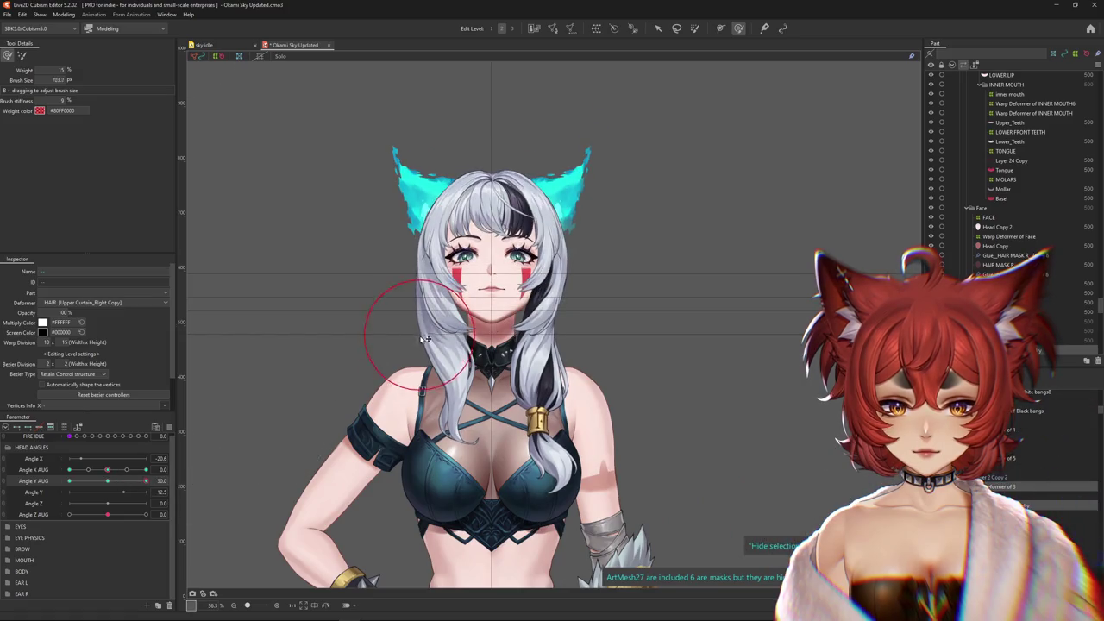
click(183, 479)
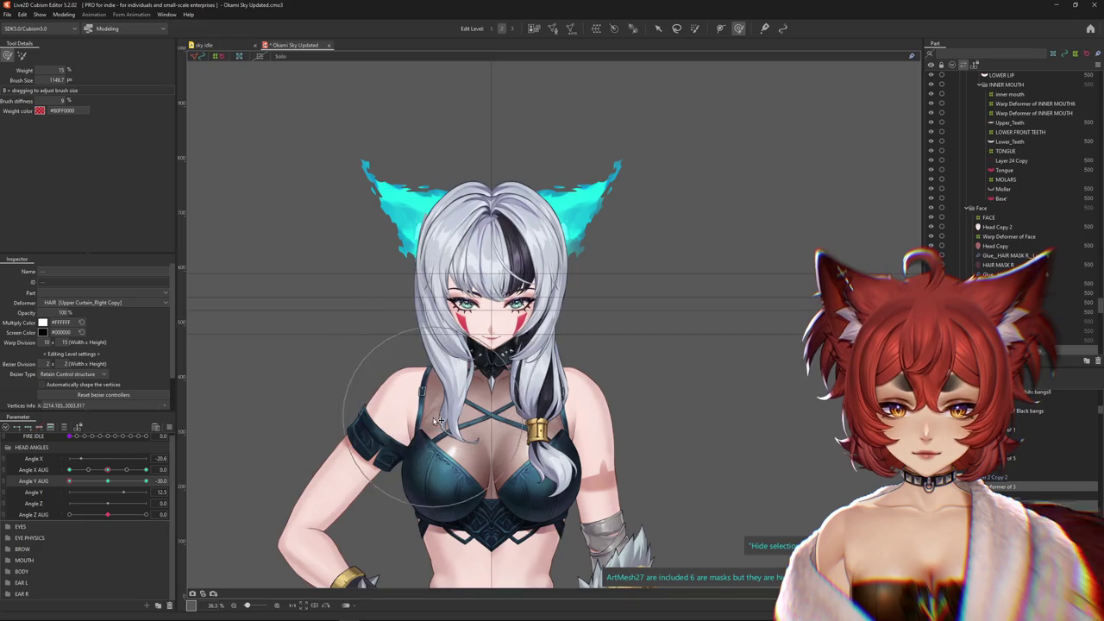
click(107, 482)
click(108, 483)
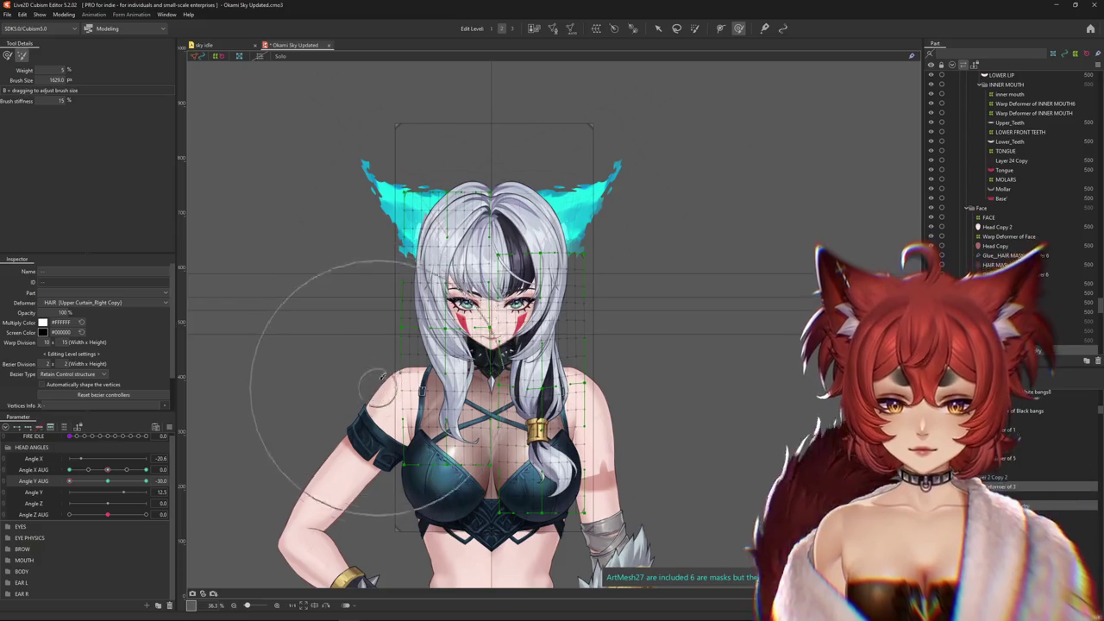
Return Angle Y AUG to 0 and test the head turn at both Angle X AUG extremes
click(107, 481)
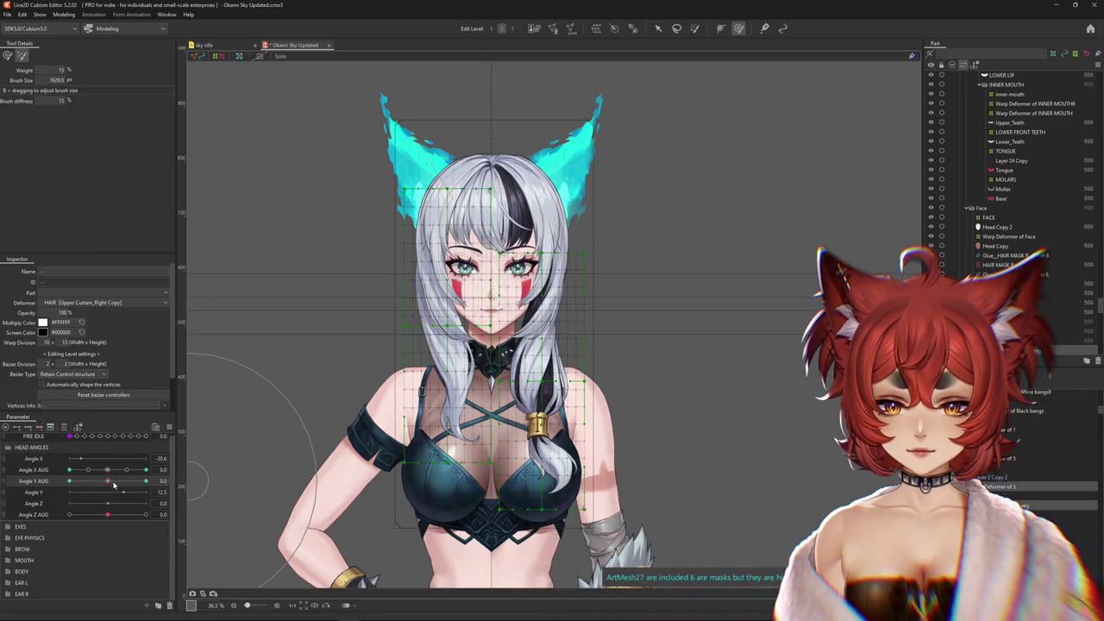
click(69, 480)
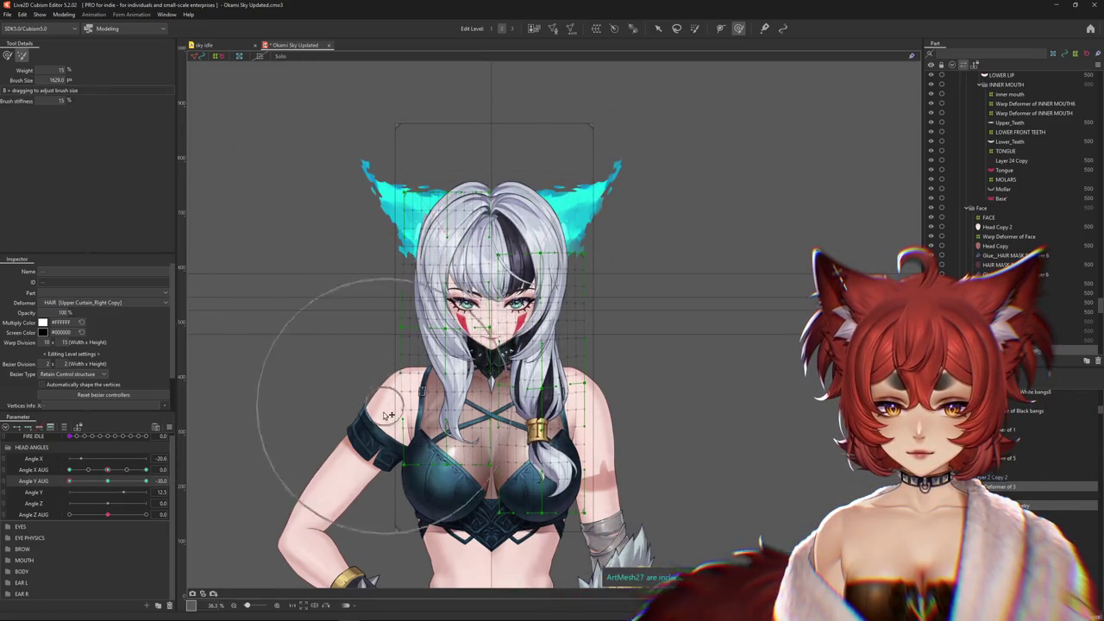
click(145, 480)
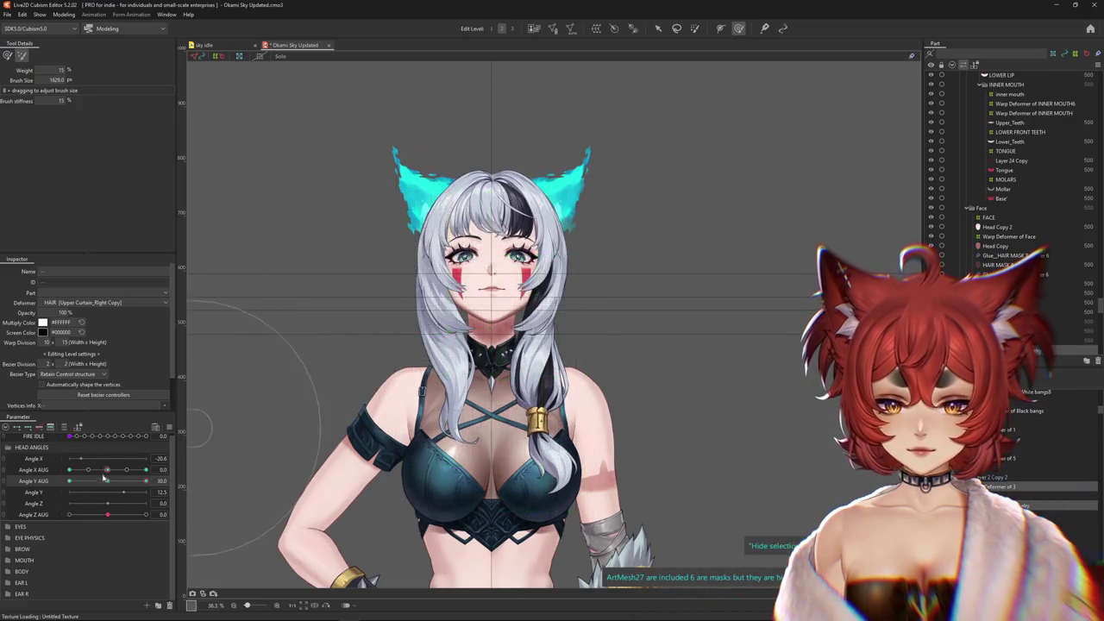
click(7, 55)
click(102, 481)
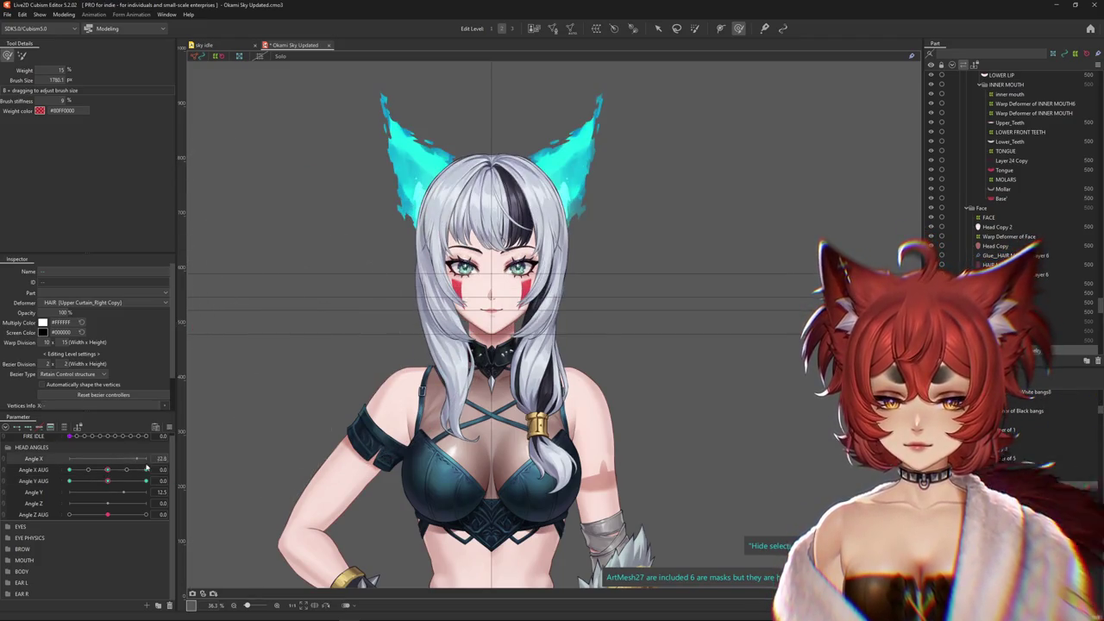
click(146, 469)
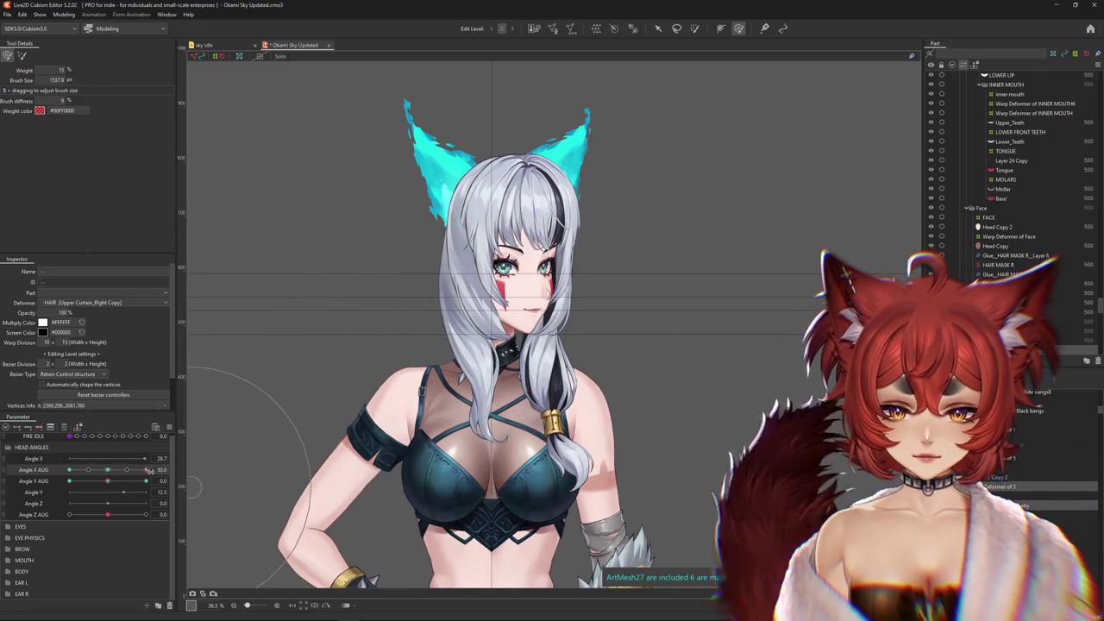
click(69, 469)
Select the Warp Deformer of Jewelry, enlarge the brush, and end at Angle X AUG -30
click(388, 259)
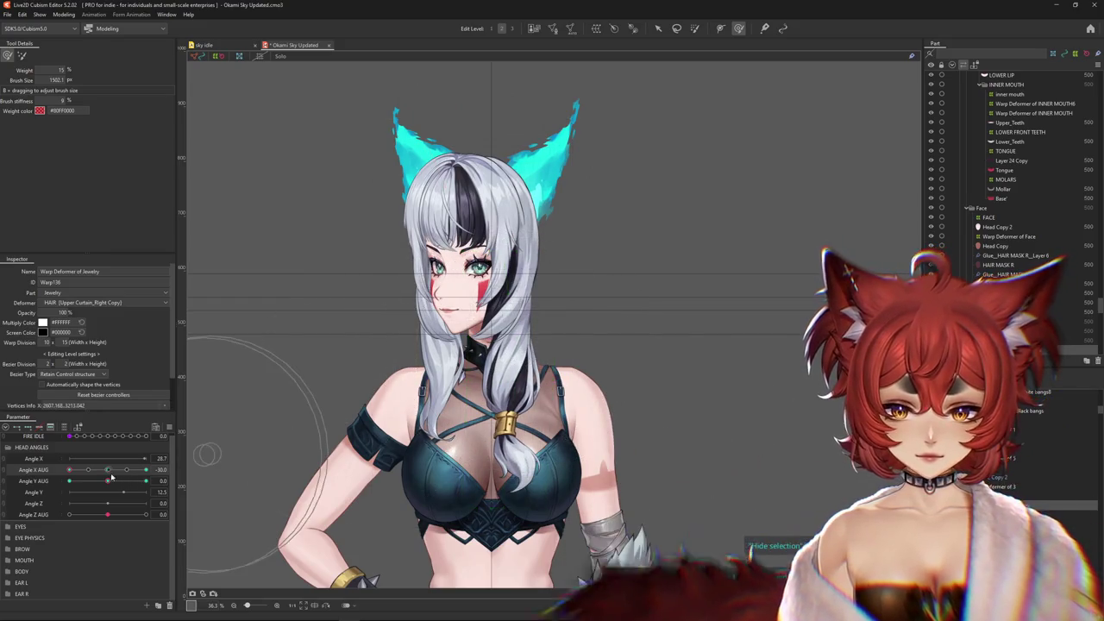
click(146, 470)
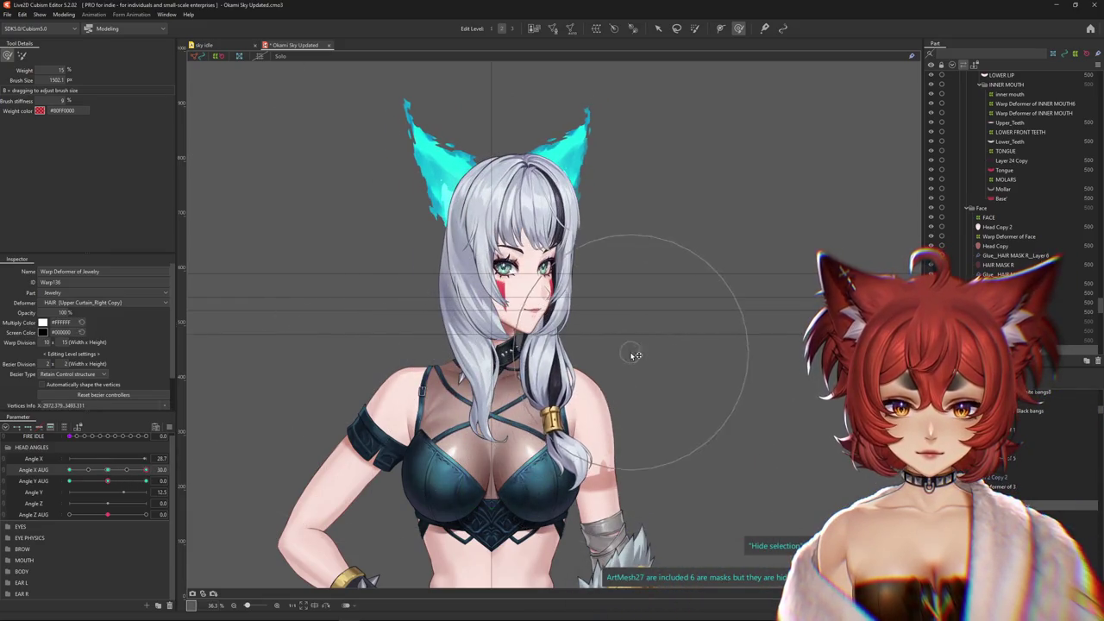
click(69, 469)
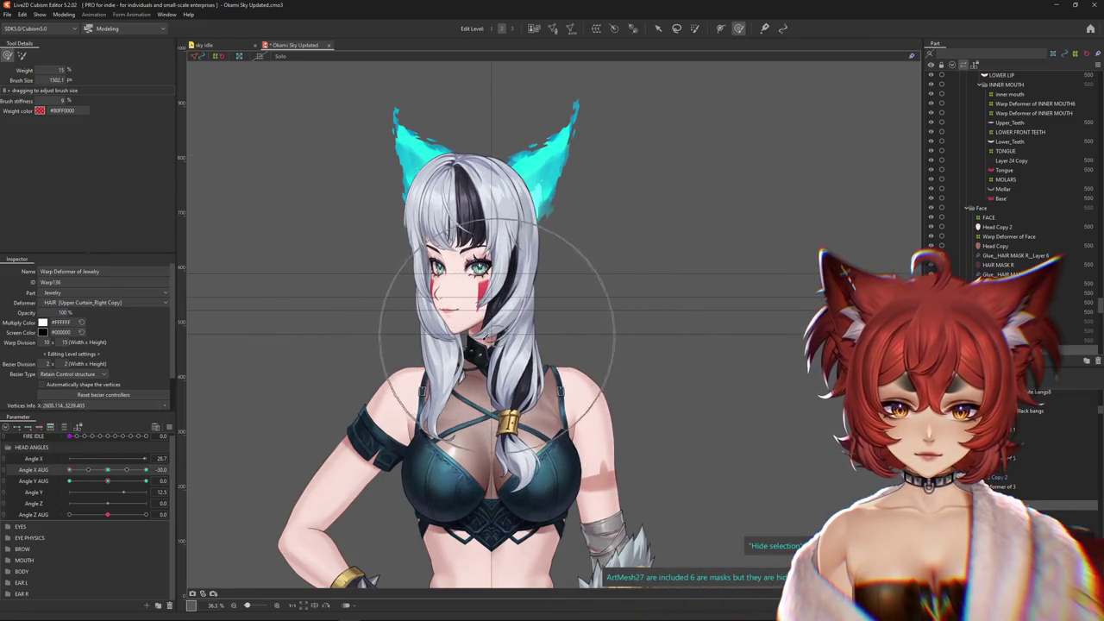
drag(112, 471, 154, 479)
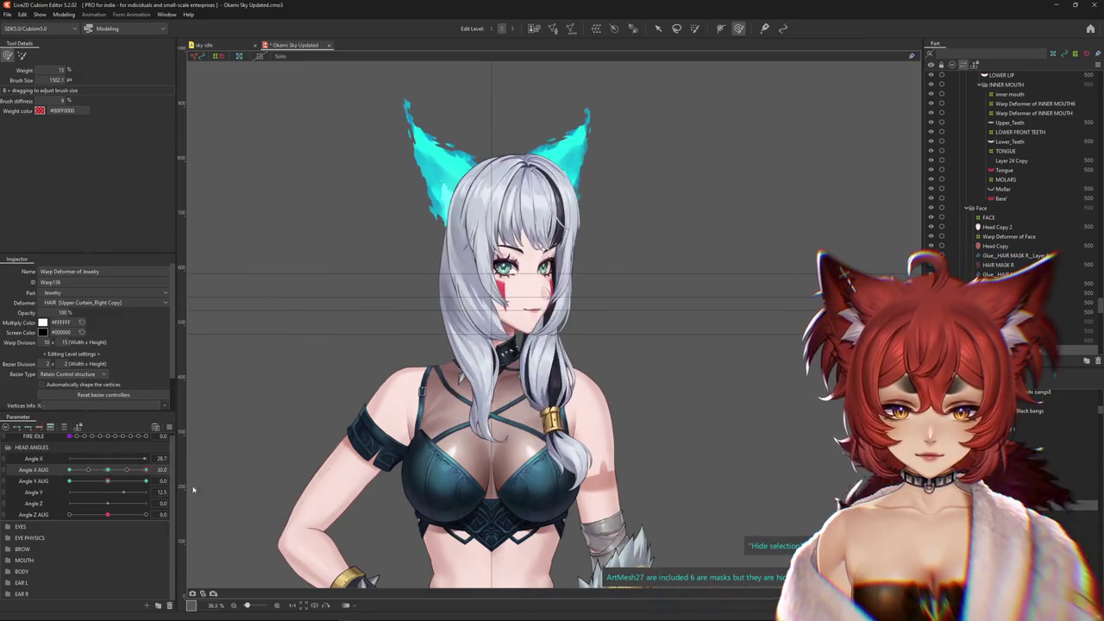
drag(97, 471, 68, 471)
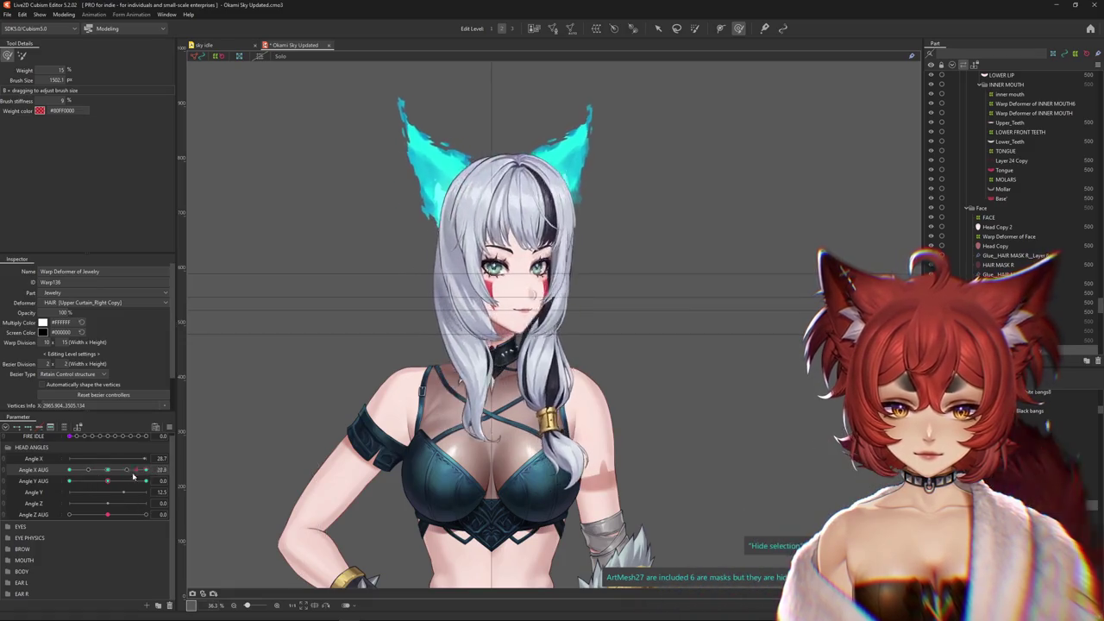
drag(460, 418, 515, 500)
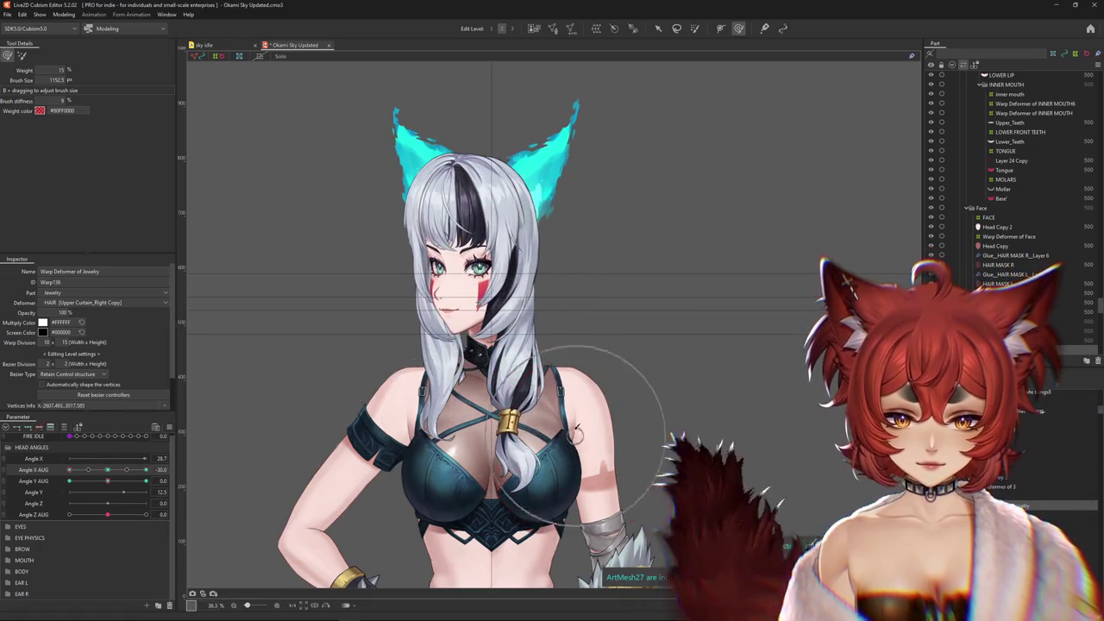
drag(69, 470, 158, 480)
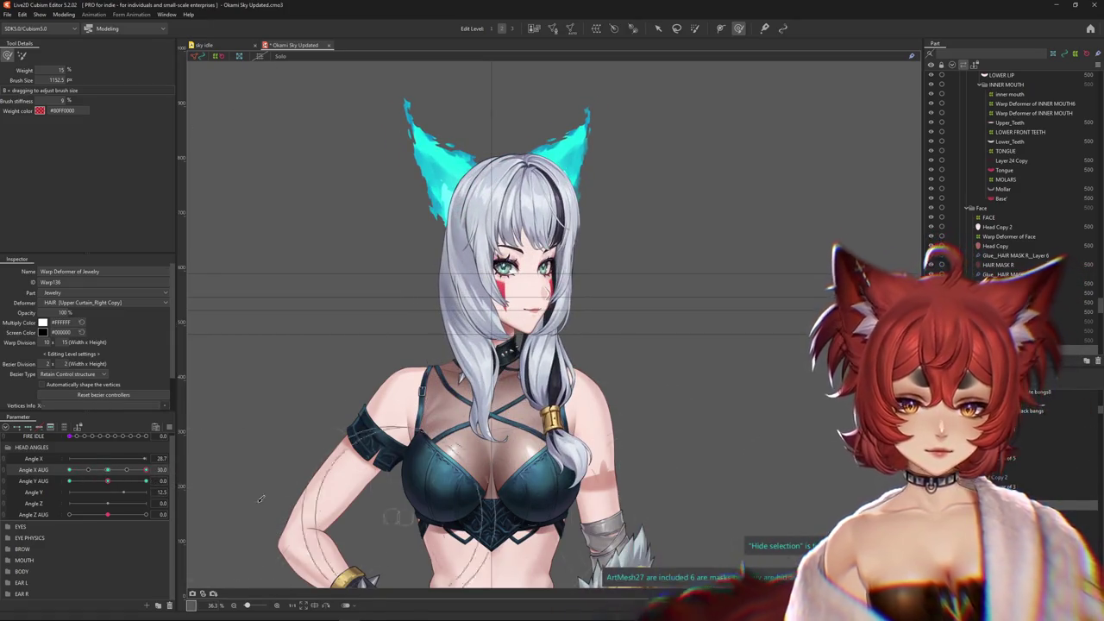
drag(138, 473, 43, 472)
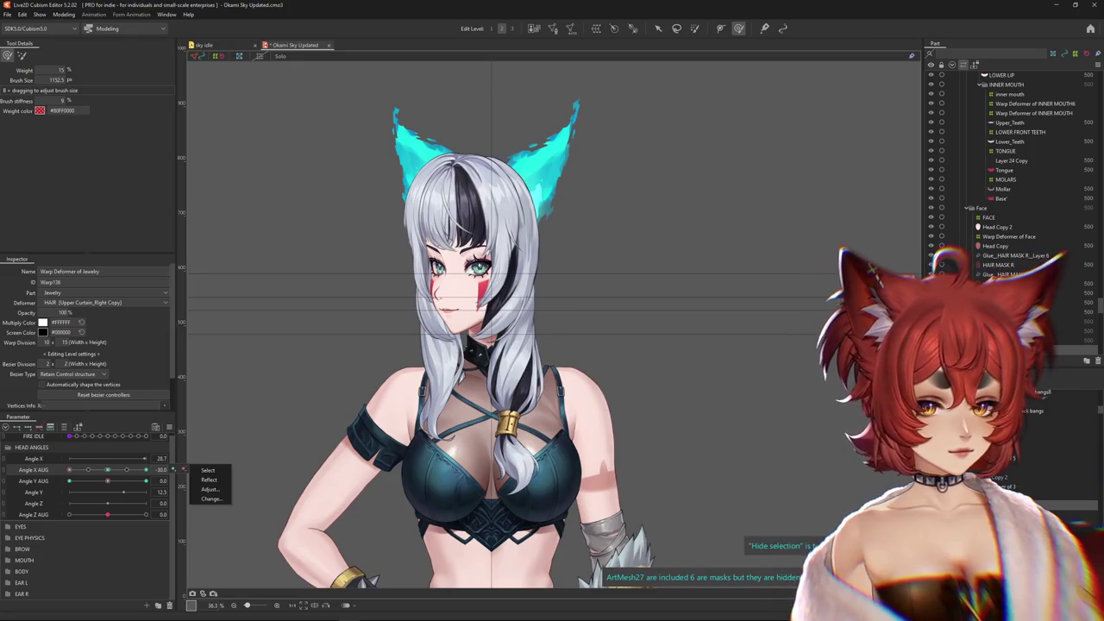
Synthesize the Angle X AUG / Angle Y AUG corner keyforms from the parameter's menu
drag(69, 469, 107, 469)
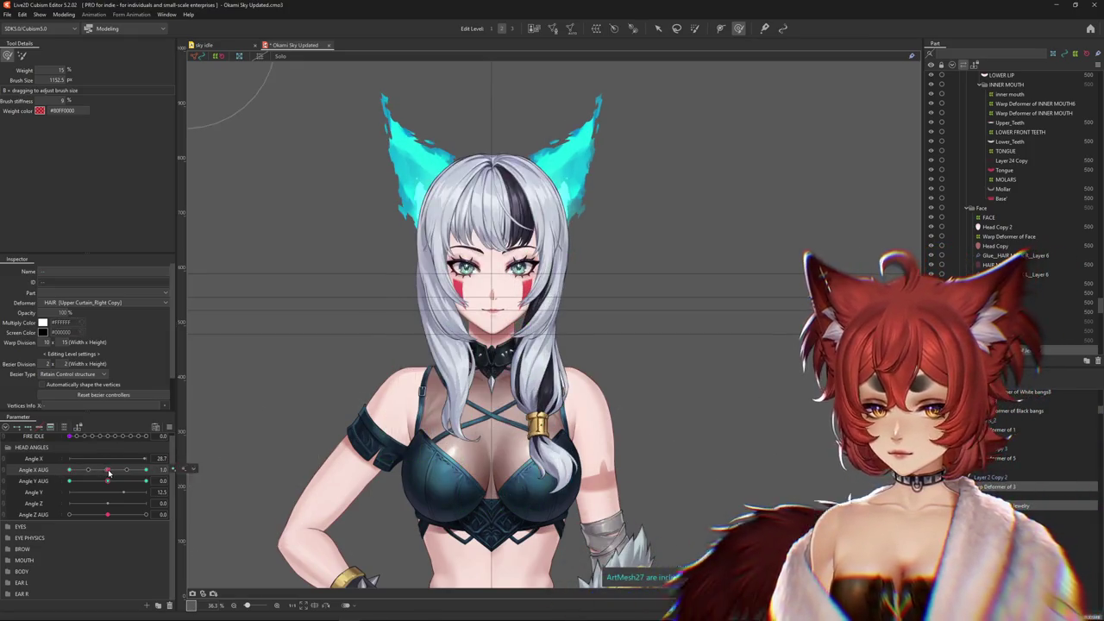
right_click(175, 469)
click(212, 454)
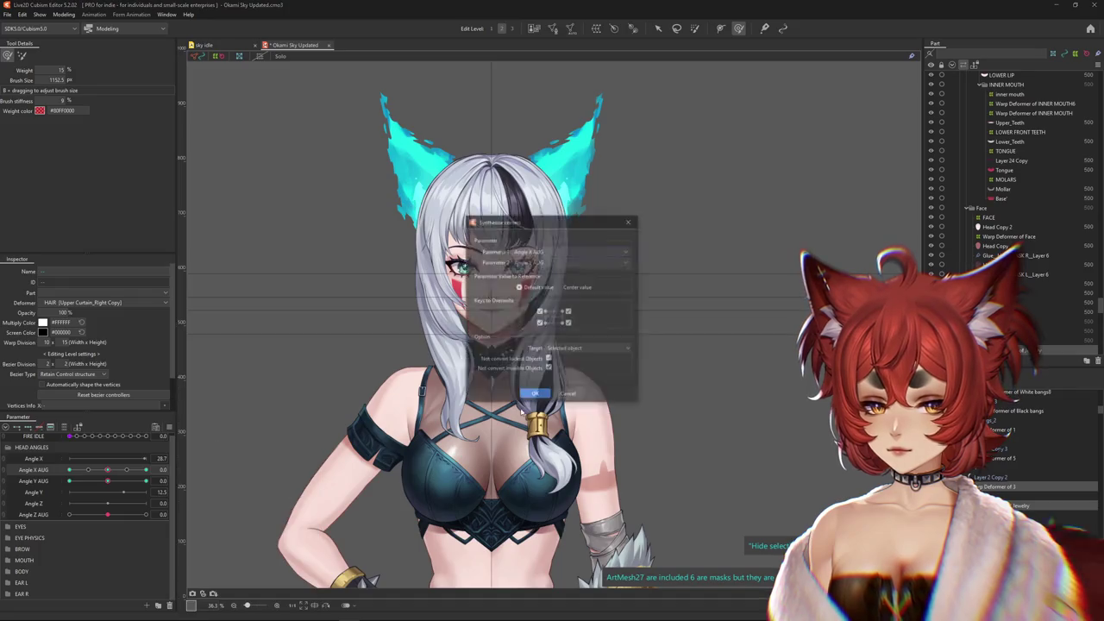
key(Return)
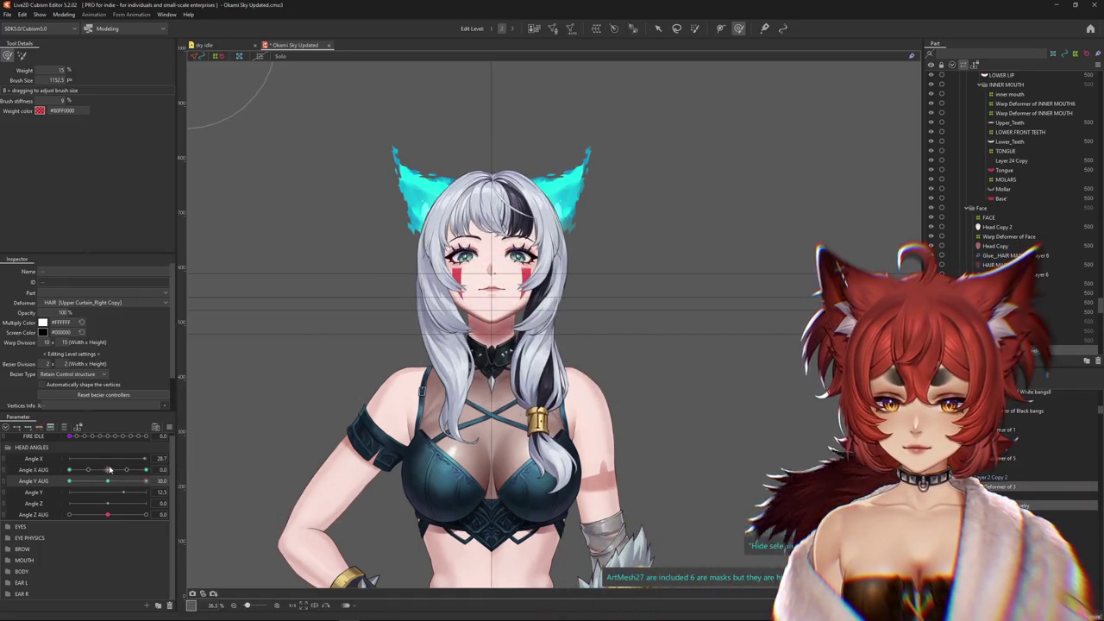
Move to the Angle X AUG 30 / Angle Y AUG 30 corner and enlarge the brush
drag(108, 469, 161, 469)
click(121, 480)
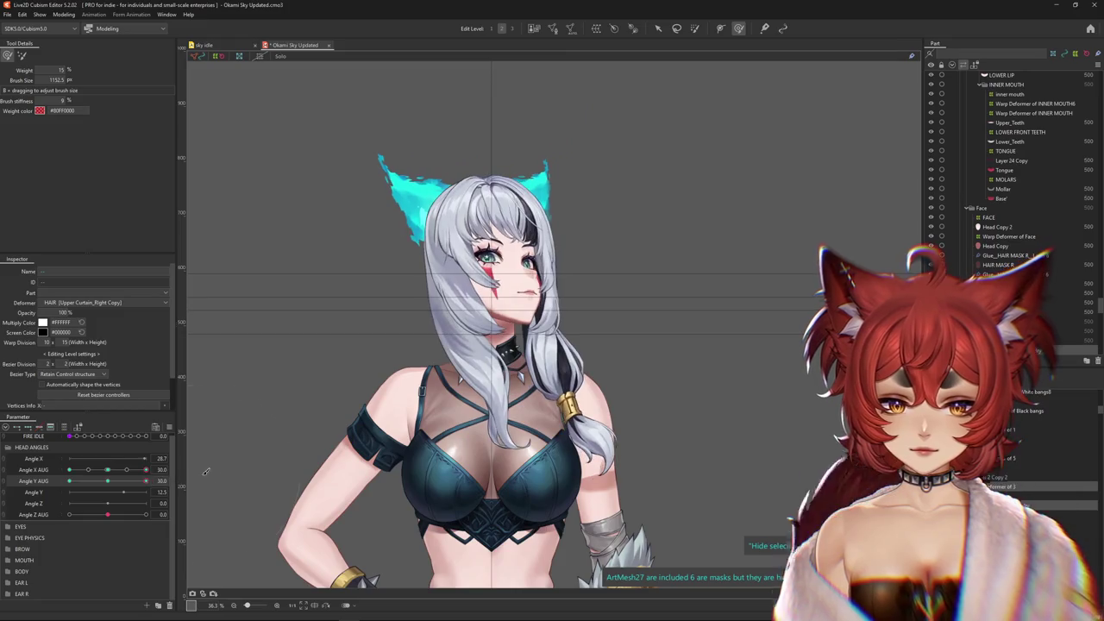
drag(517, 405, 450, 444)
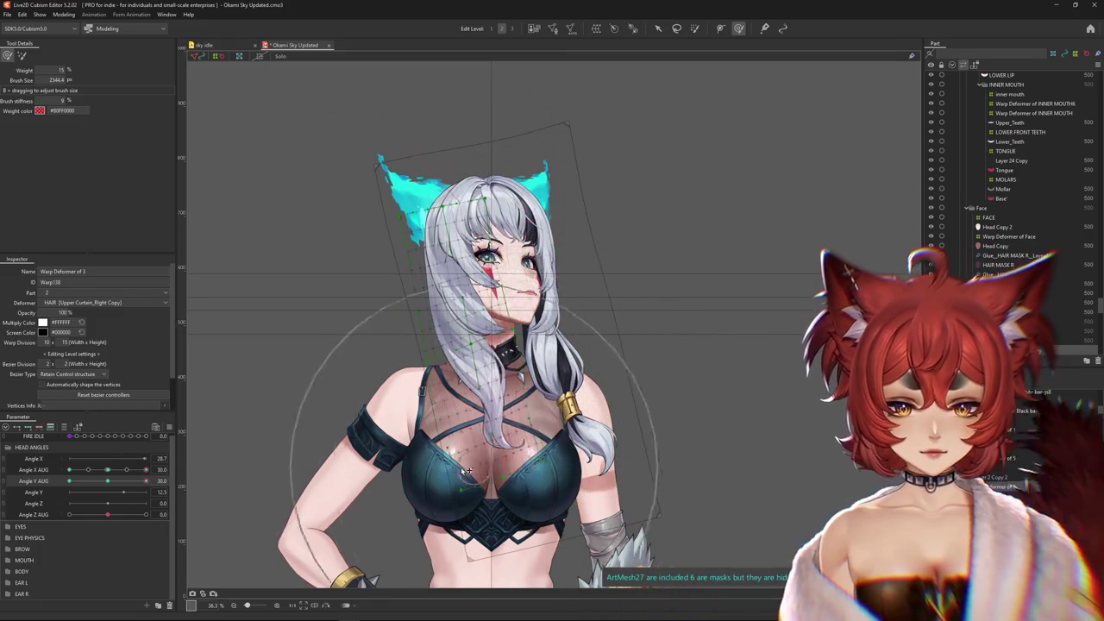
Resize the Deform Brush and push the hair curtain over the chest into shape
drag(556, 397, 517, 406)
drag(559, 442, 528, 494)
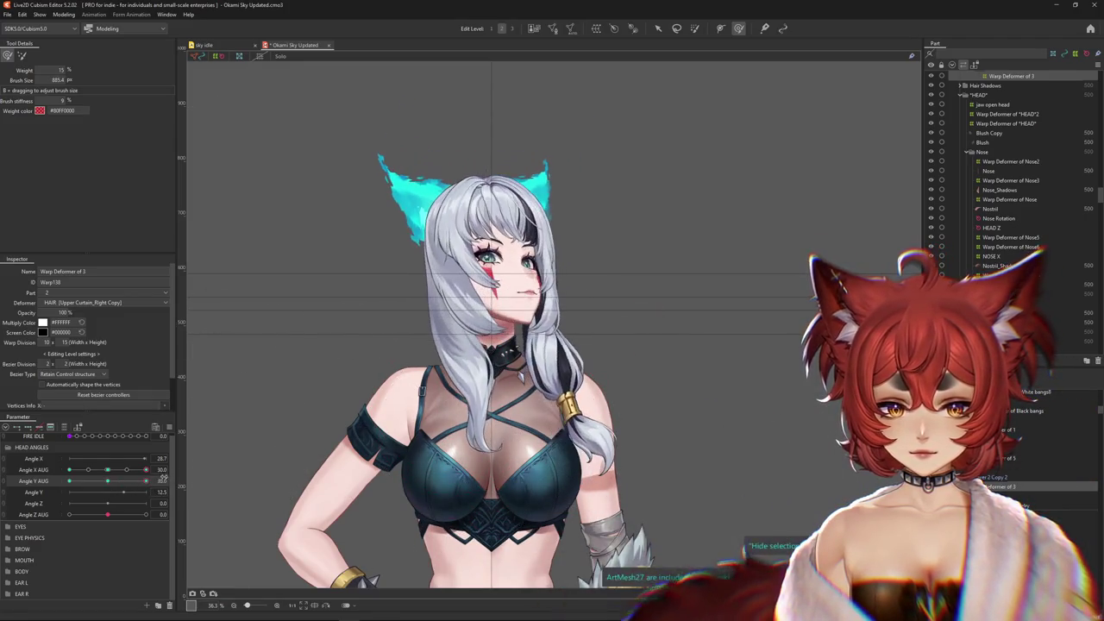
drag(552, 457, 518, 461)
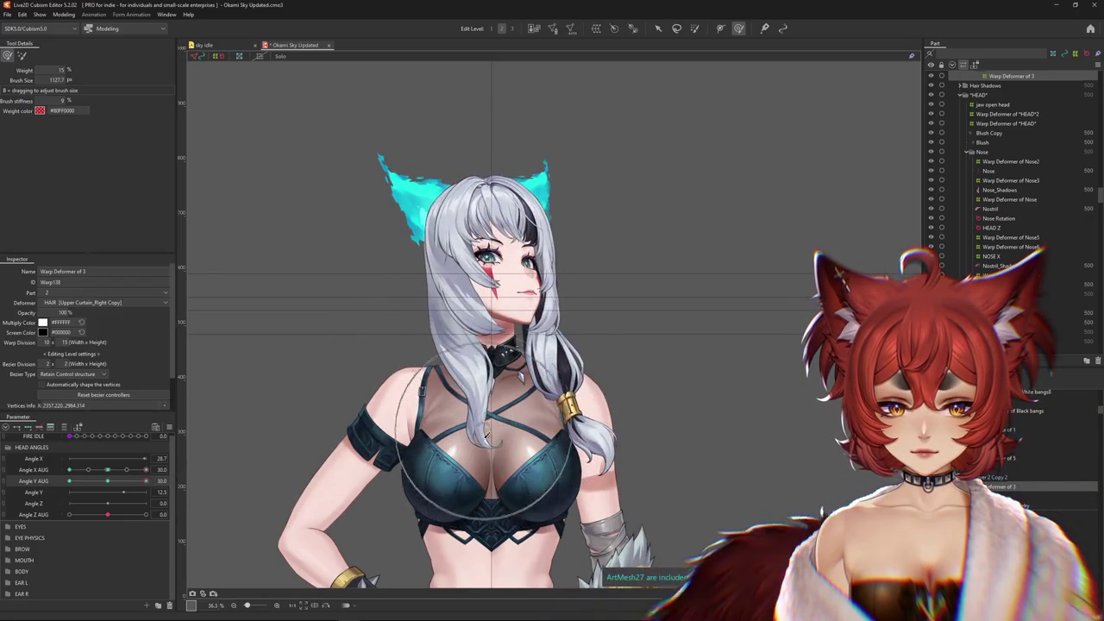
drag(487, 435, 510, 466)
click(111, 471)
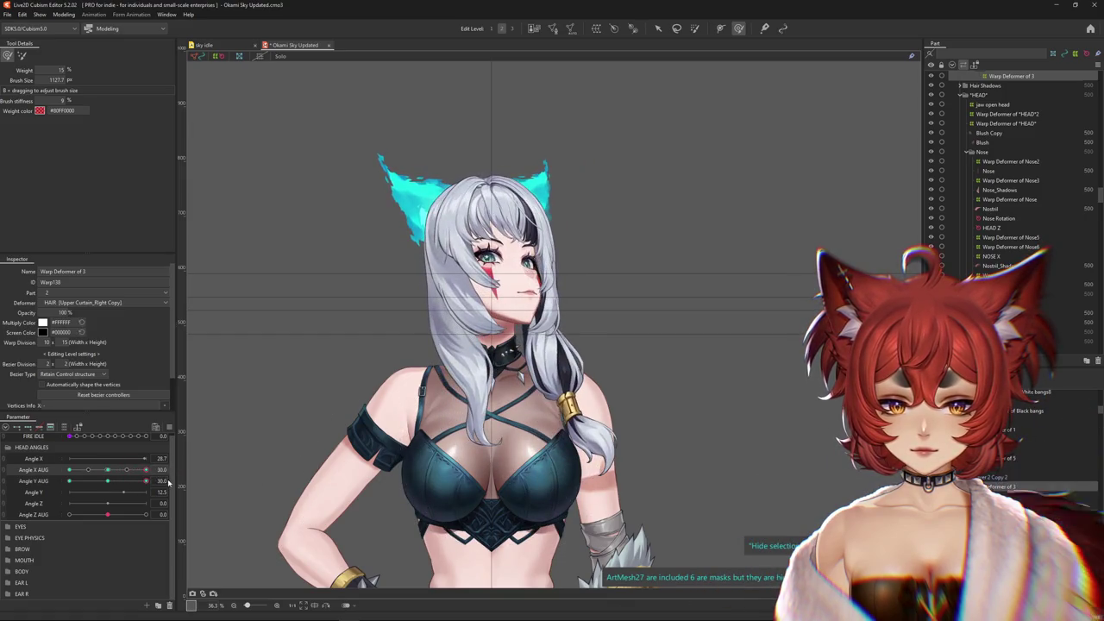
click(290, 418)
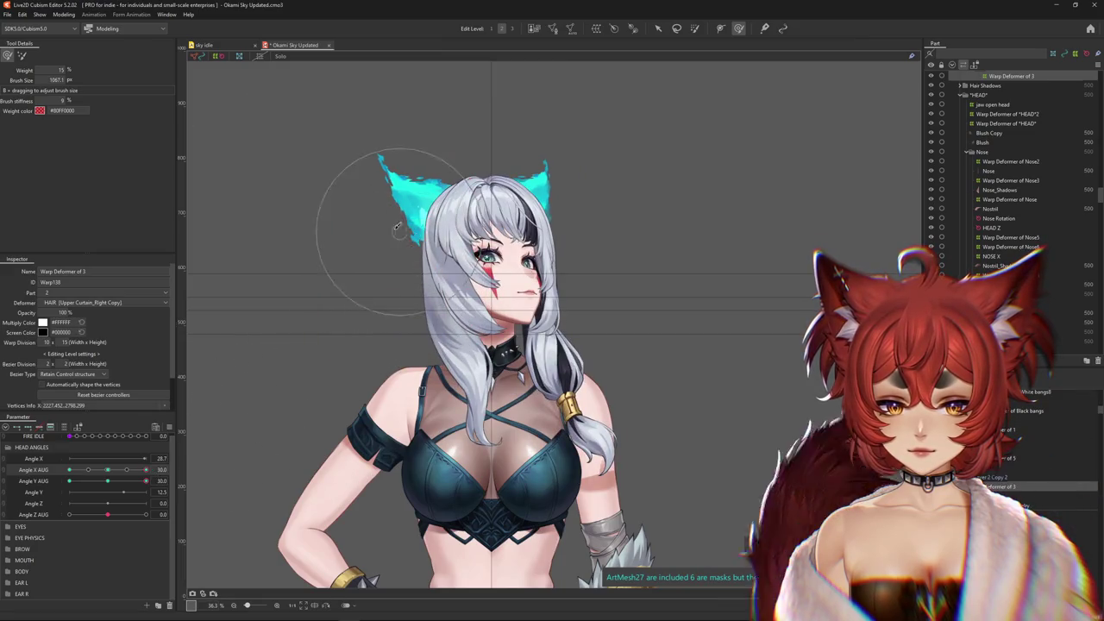
Scrub Angle X AUG to both extremes with a larger brush to check the curtain
click(108, 470)
drag(111, 471, 160, 471)
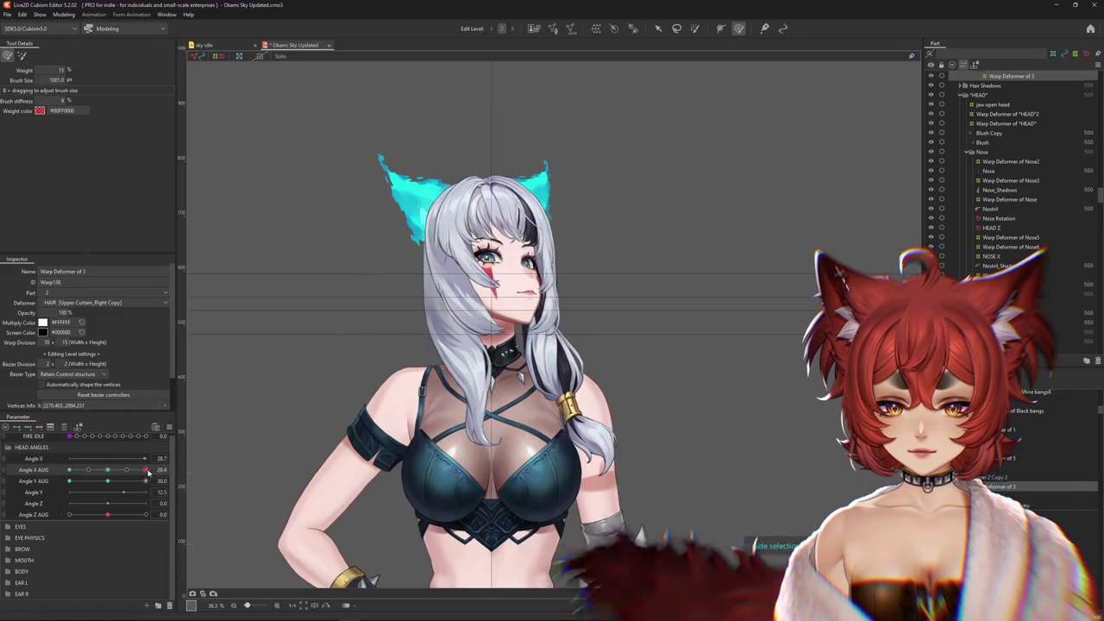
drag(69, 470, 181, 468)
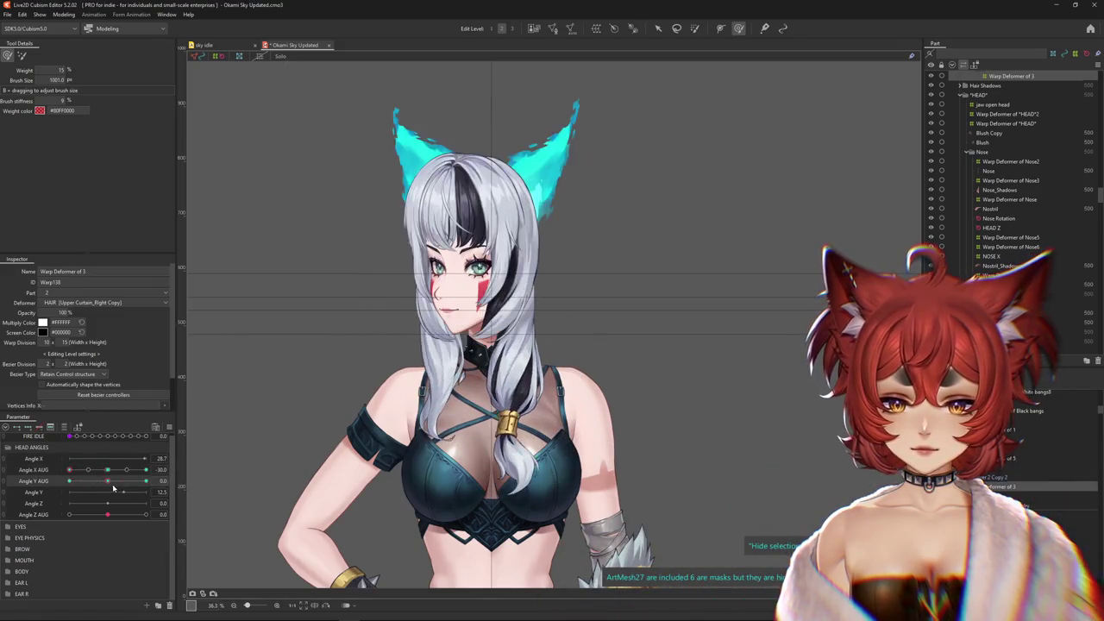
drag(398, 461, 483, 190)
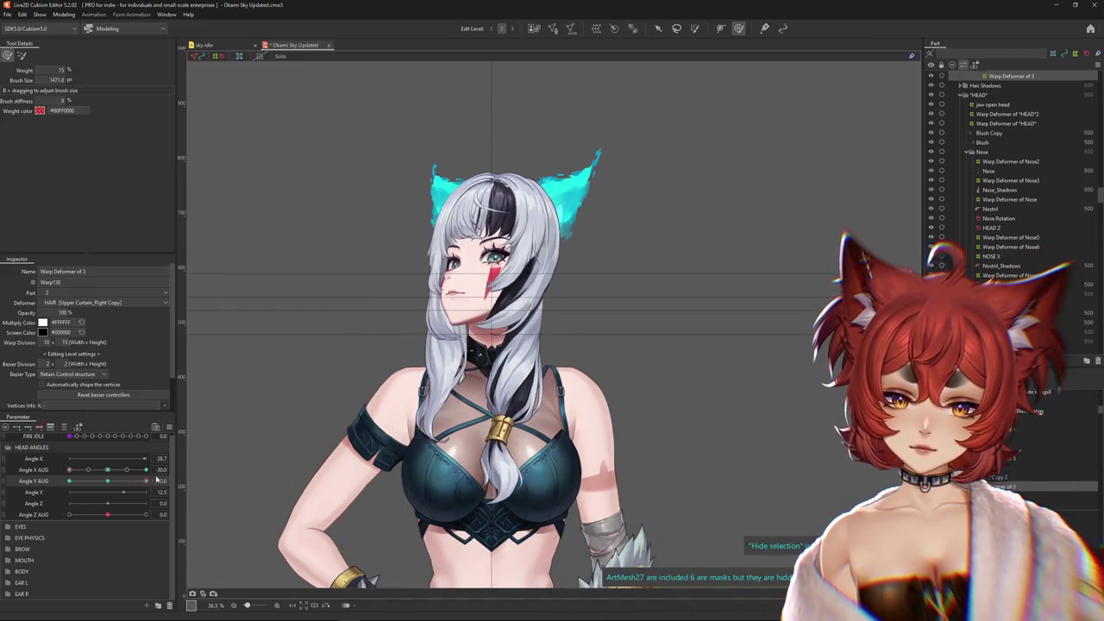
drag(431, 371, 369, 489)
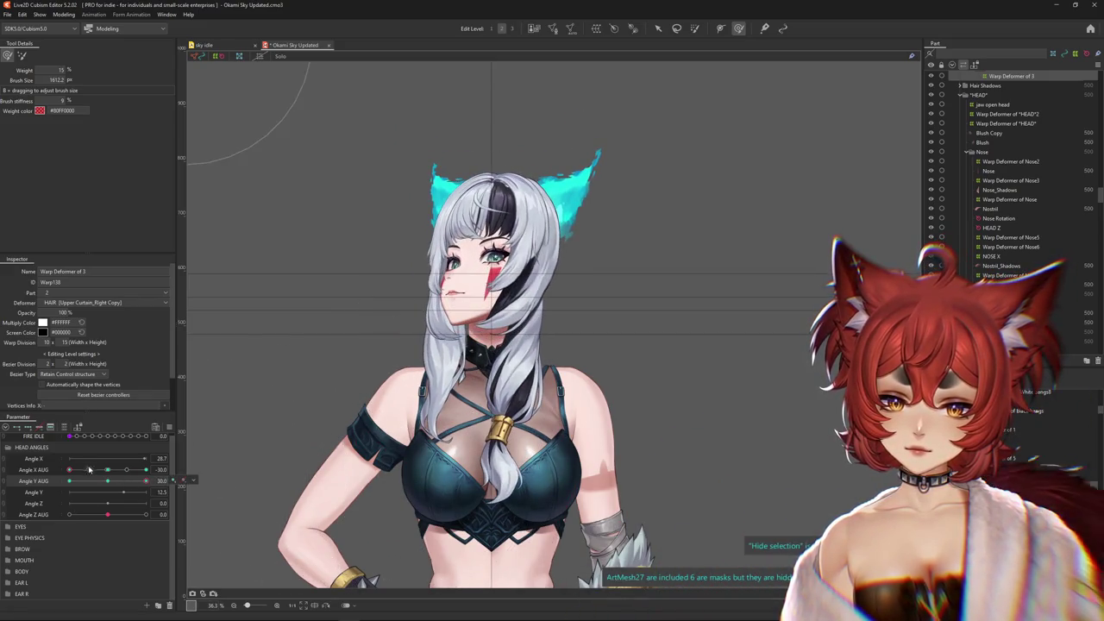
drag(89, 469, 146, 469)
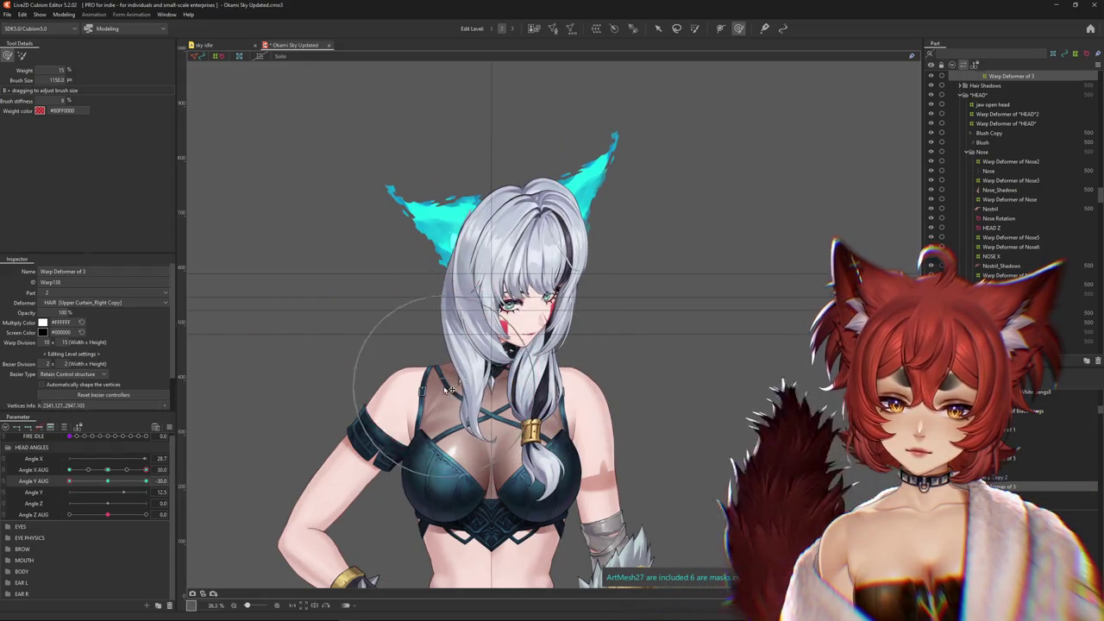
mouse_move(145, 469)
mouse_down()
mouse_move(109, 470)
mouse_move(146, 469)
mouse_up()
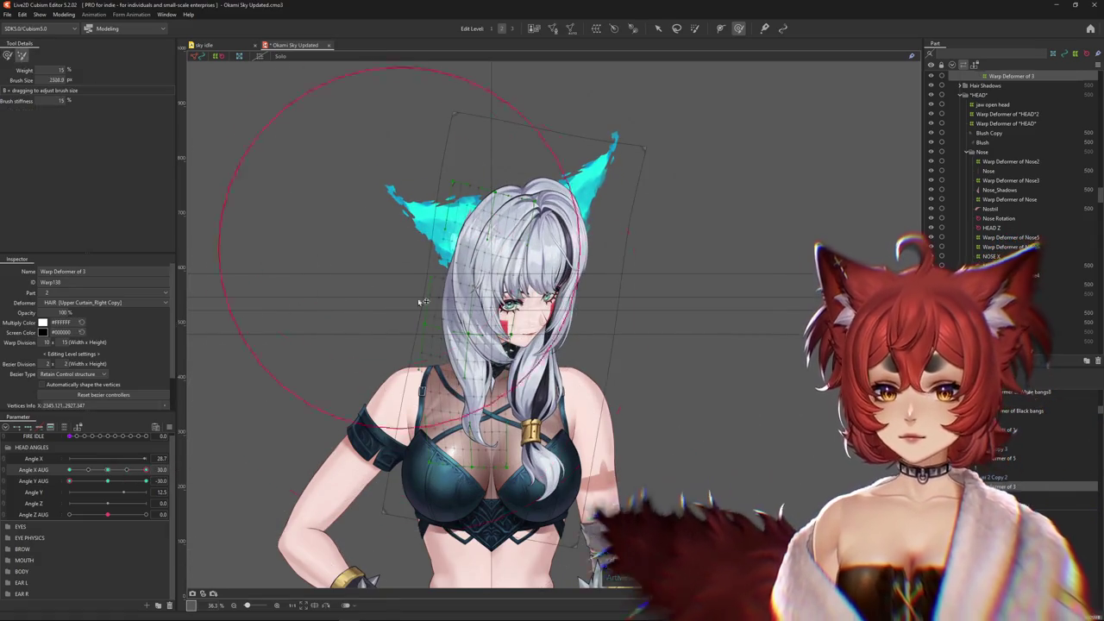
Enlarge the brush, show the warp grid, and warp the side hair to follow the tilted head
drag(431, 293, 518, 216)
click(508, 29)
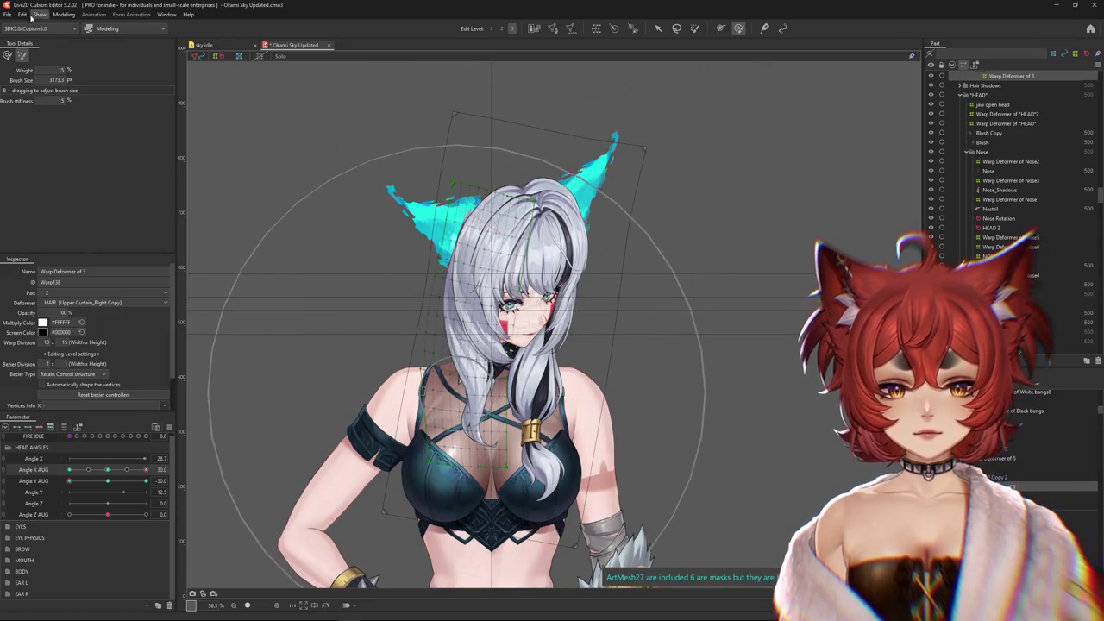
drag(422, 392, 482, 448)
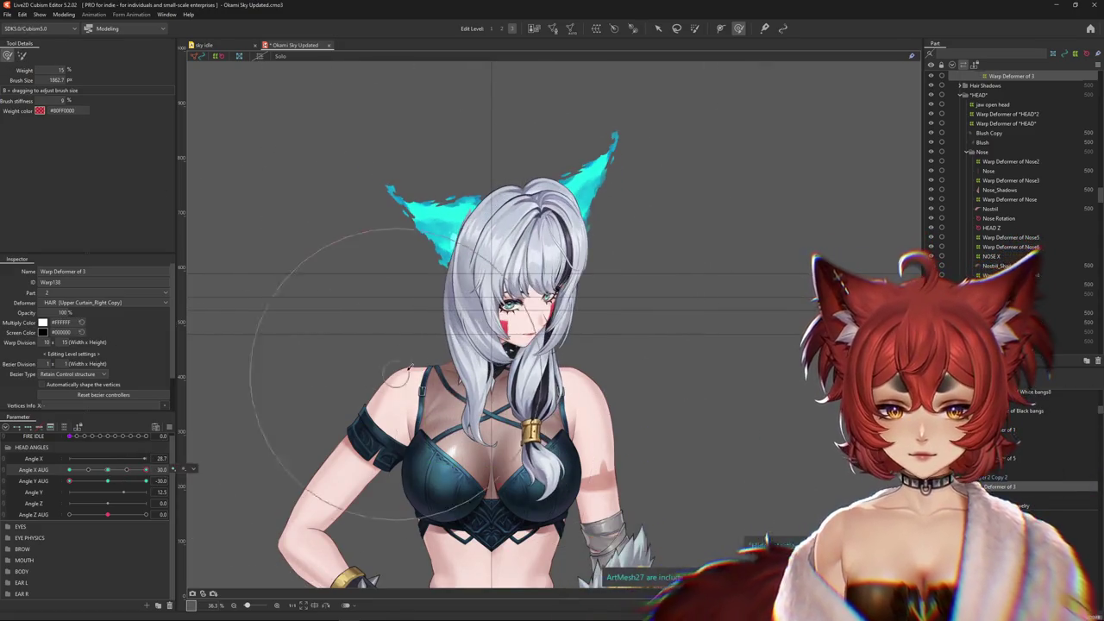
drag(466, 405, 420, 414)
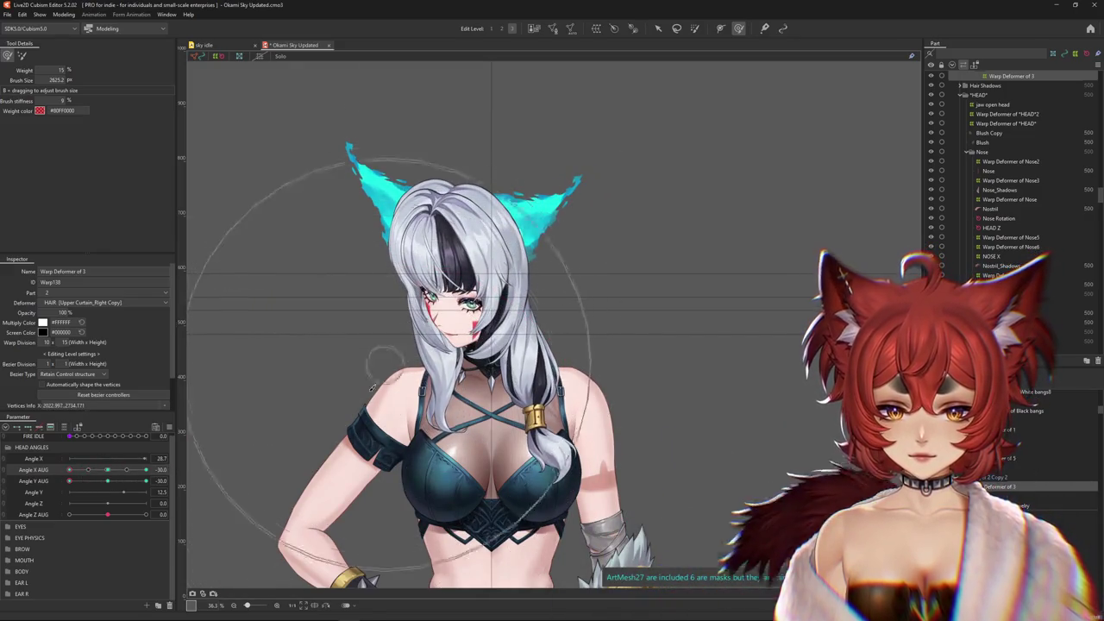
click(58, 471)
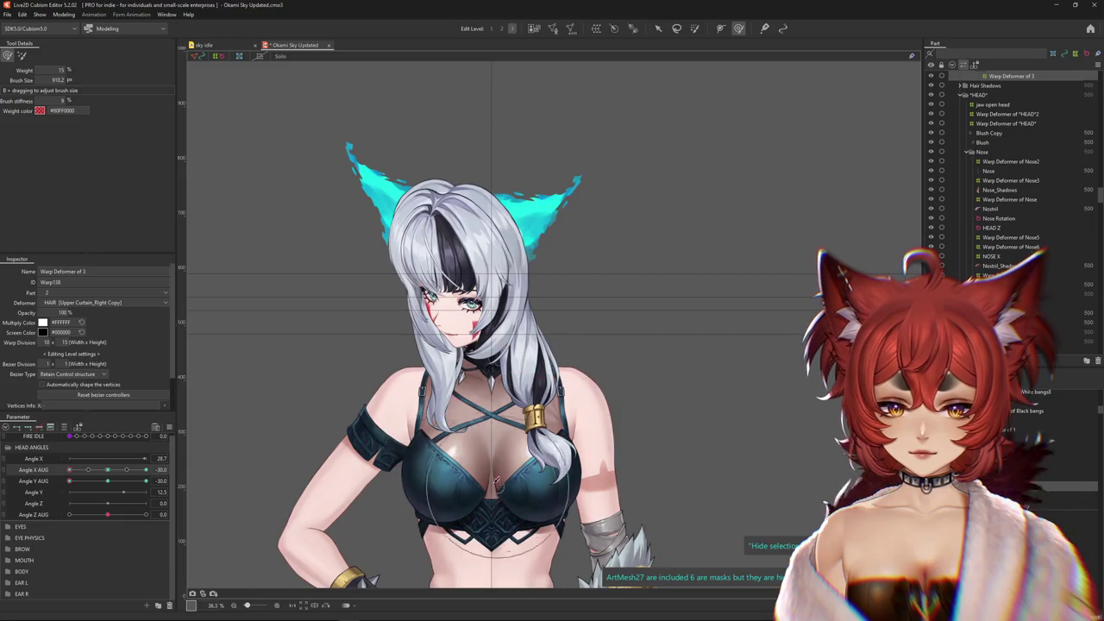
drag(496, 481, 450, 437)
click(62, 481)
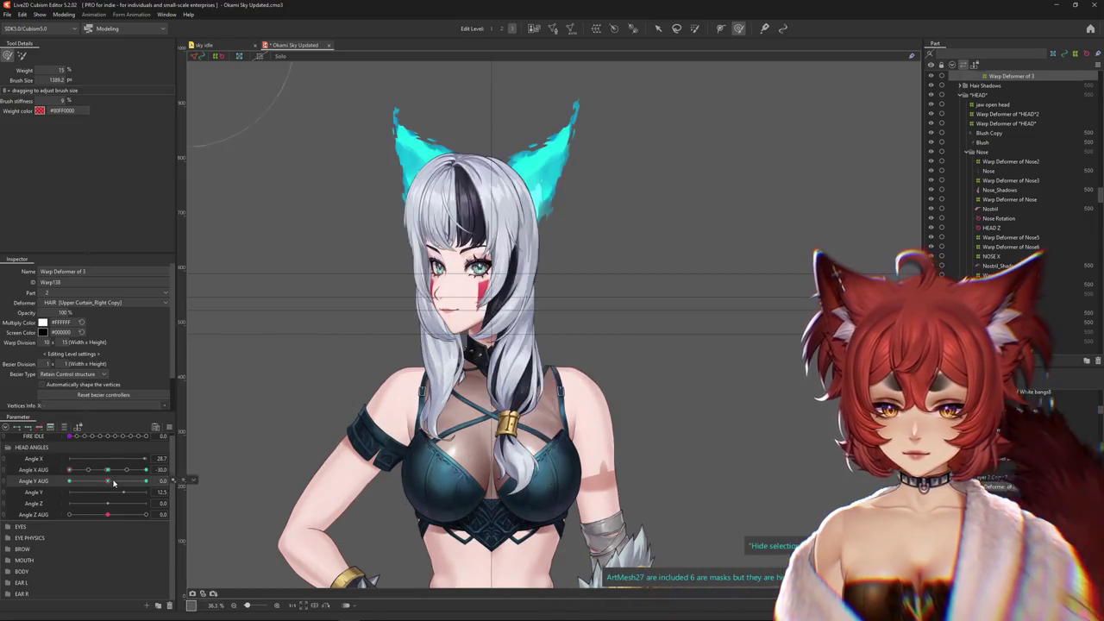
drag(435, 337, 388, 371)
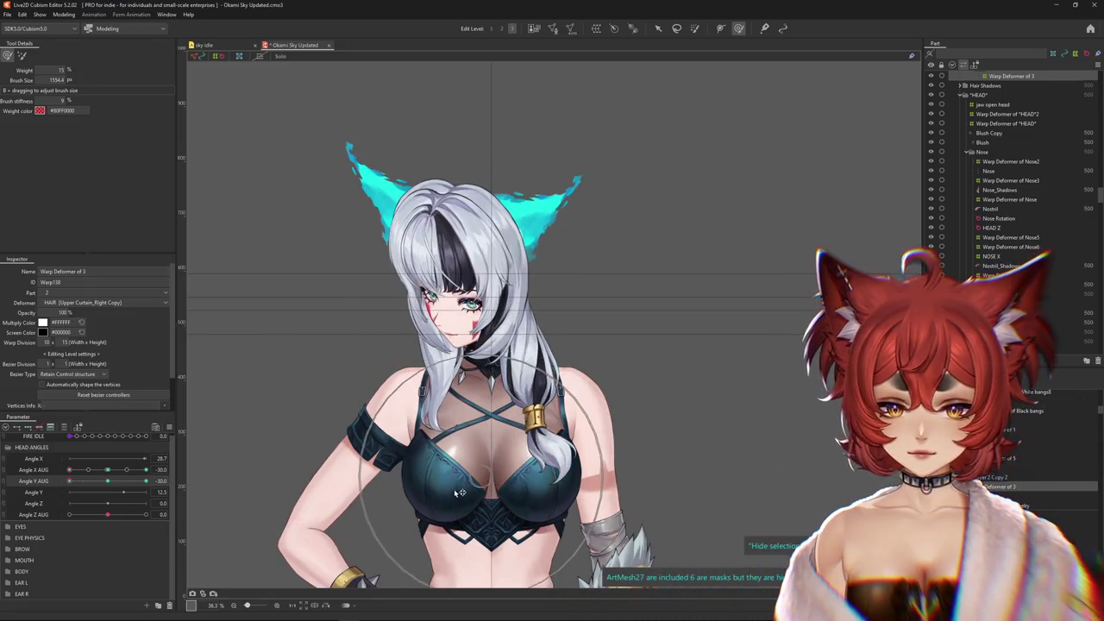
drag(388, 271, 759, 285)
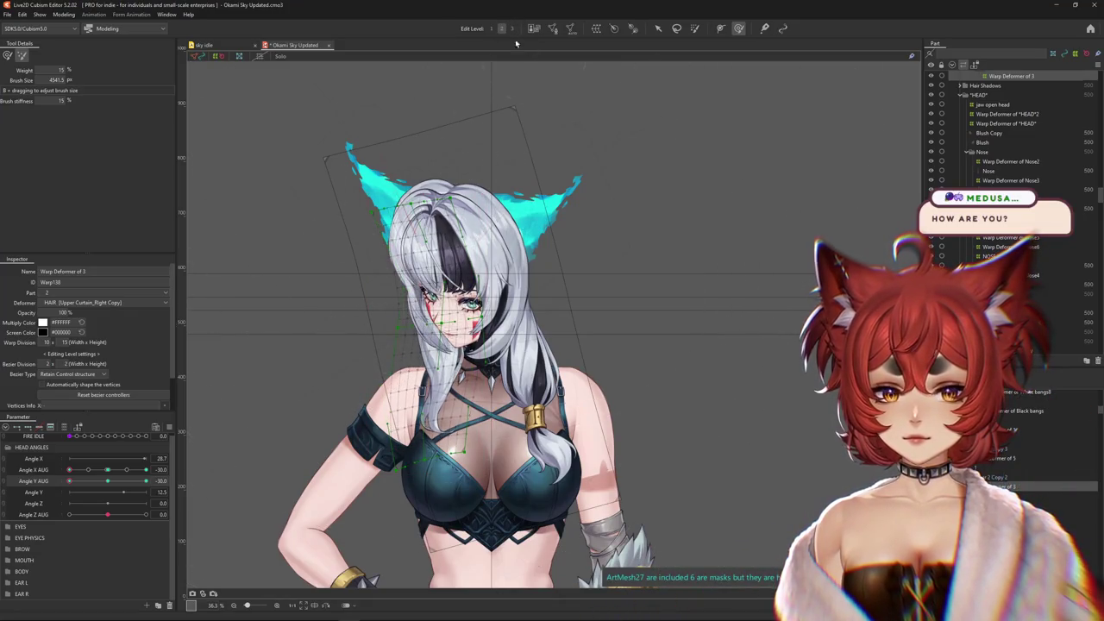
key(Escape)
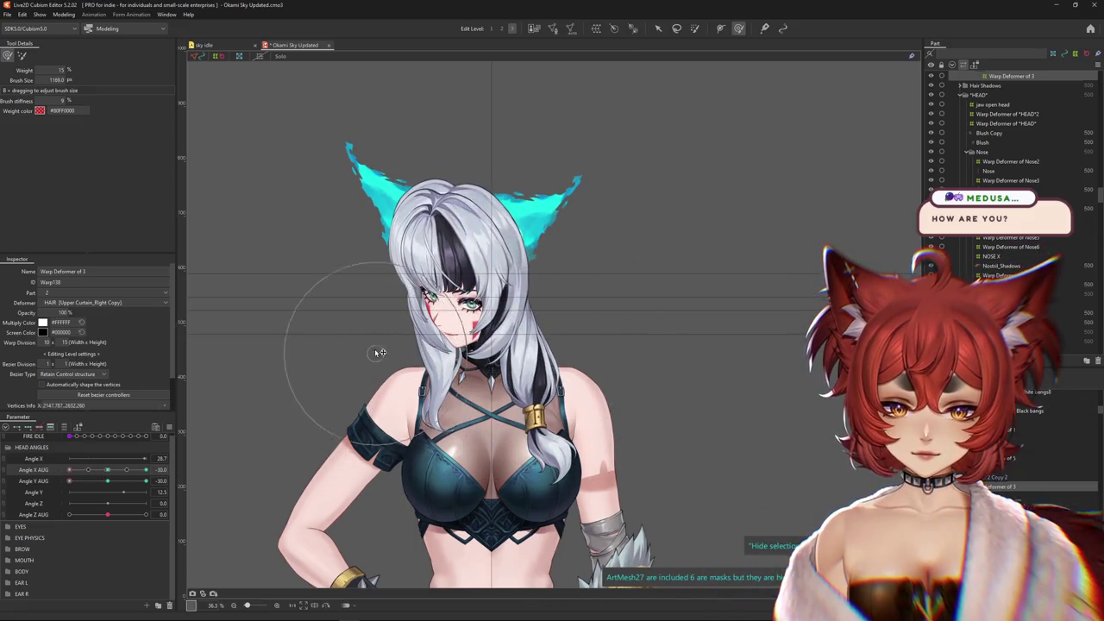
Swing the head across Angle X AUG and reset the tilt to inspect the side hair
drag(69, 469, 169, 476)
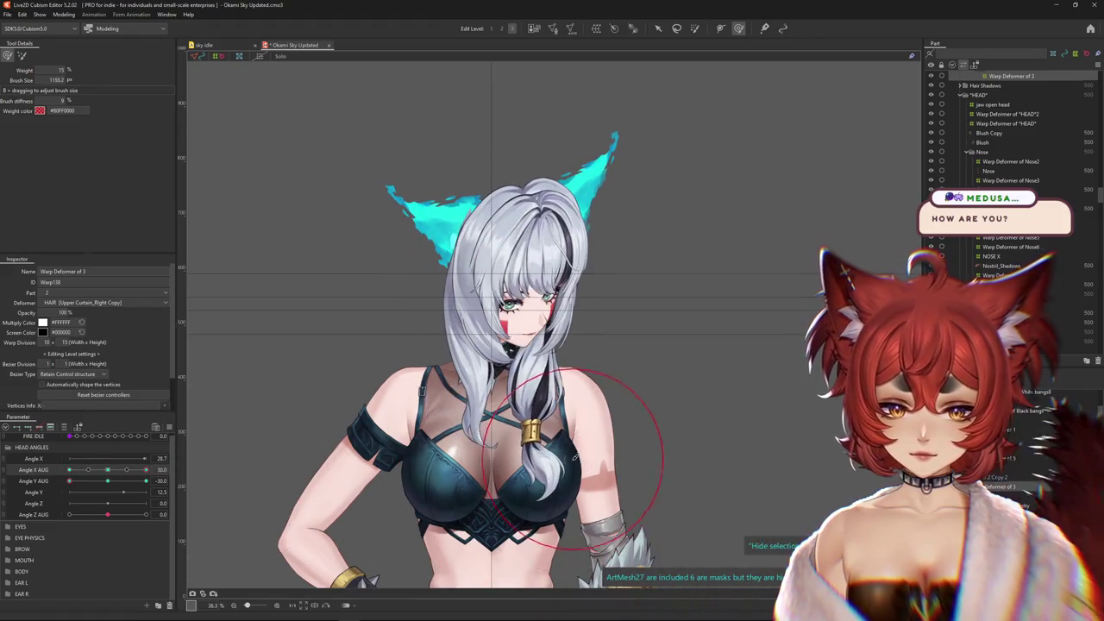
drag(84, 473, 218, 438)
drag(428, 312, 463, 323)
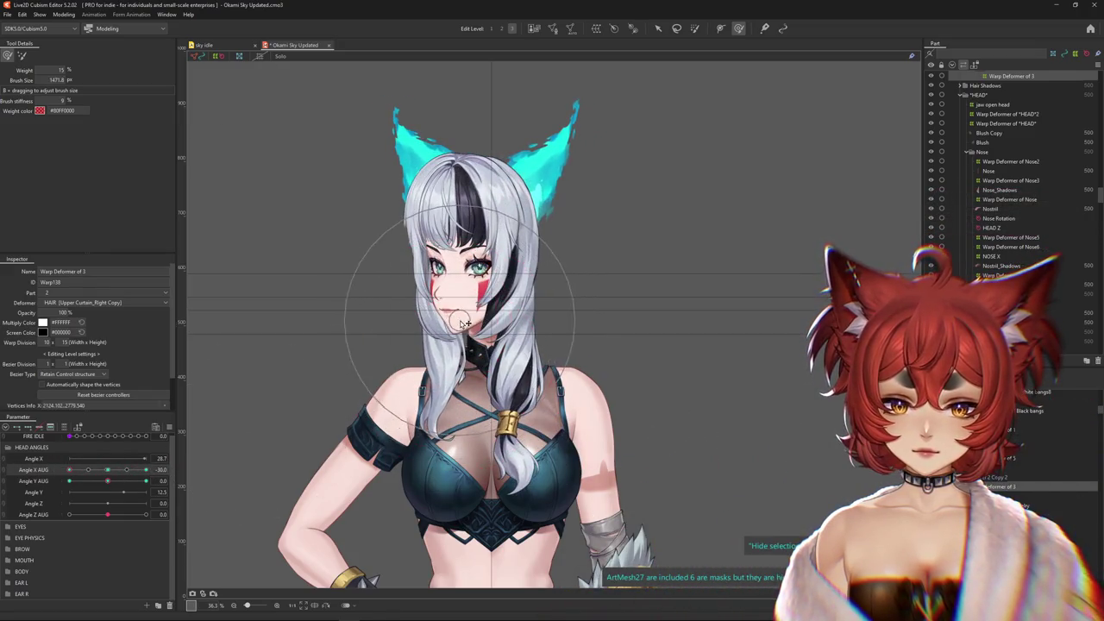
drag(107, 464, 466, 377)
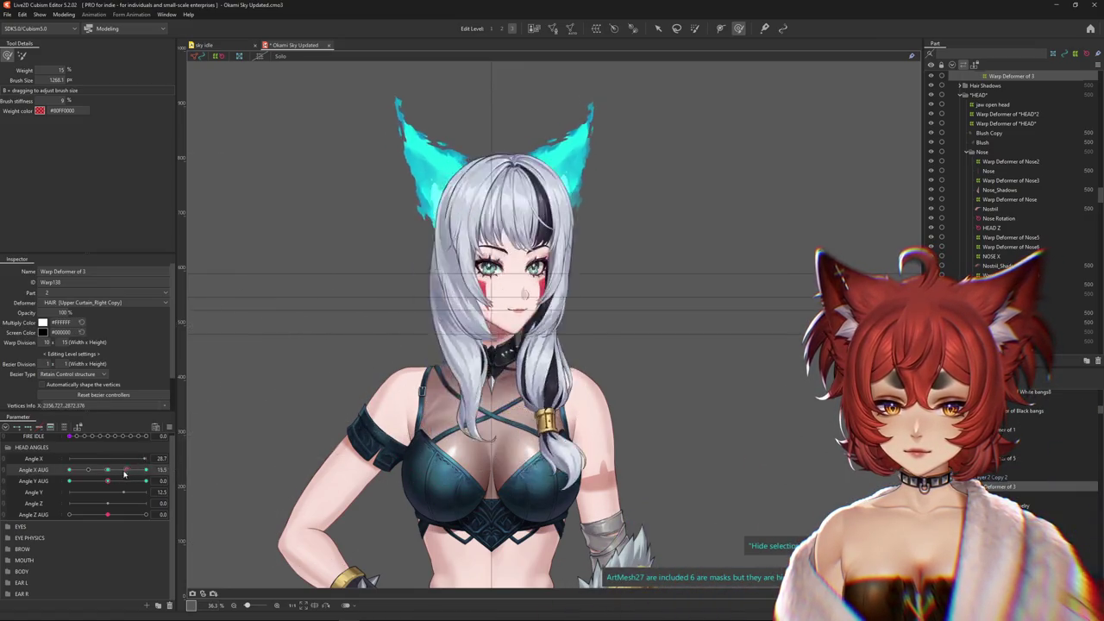
drag(142, 469, 26, 479)
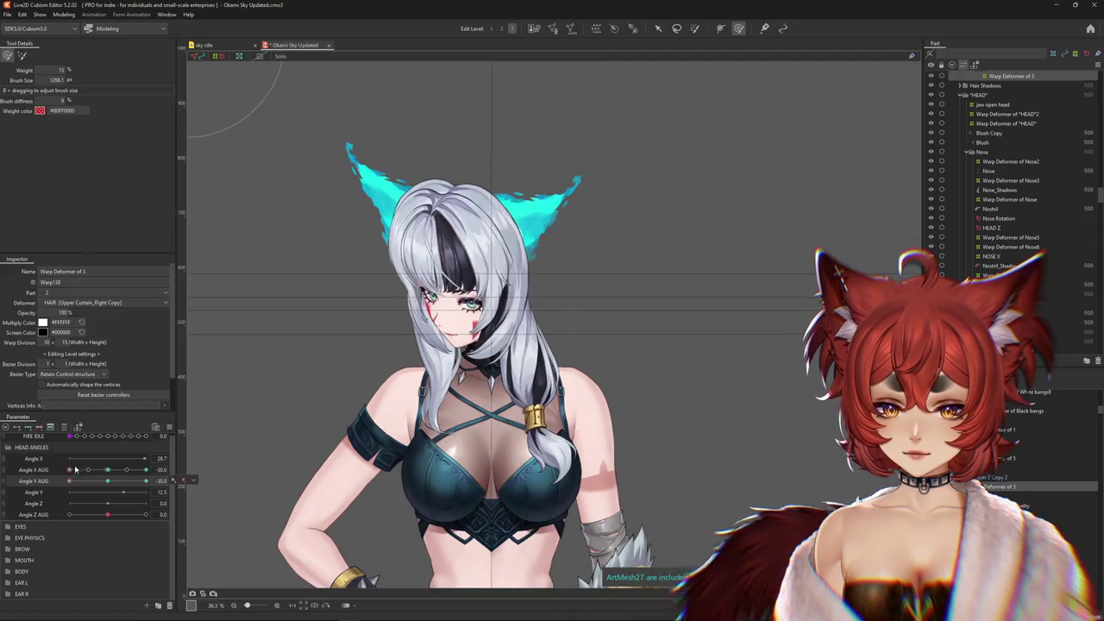
mouse_move(68, 481)
mouse_down()
mouse_move(157, 482)
mouse_move(161, 470)
mouse_up()
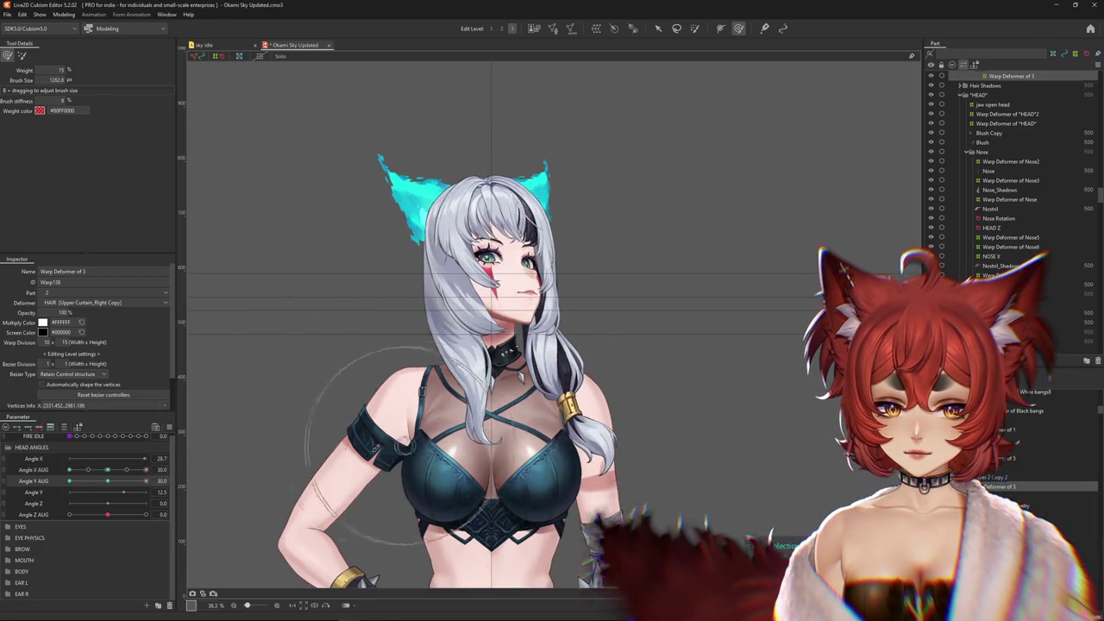
mouse_move(146, 470)
mouse_down()
mouse_move(123, 484)
mouse_move(146, 480)
mouse_up()
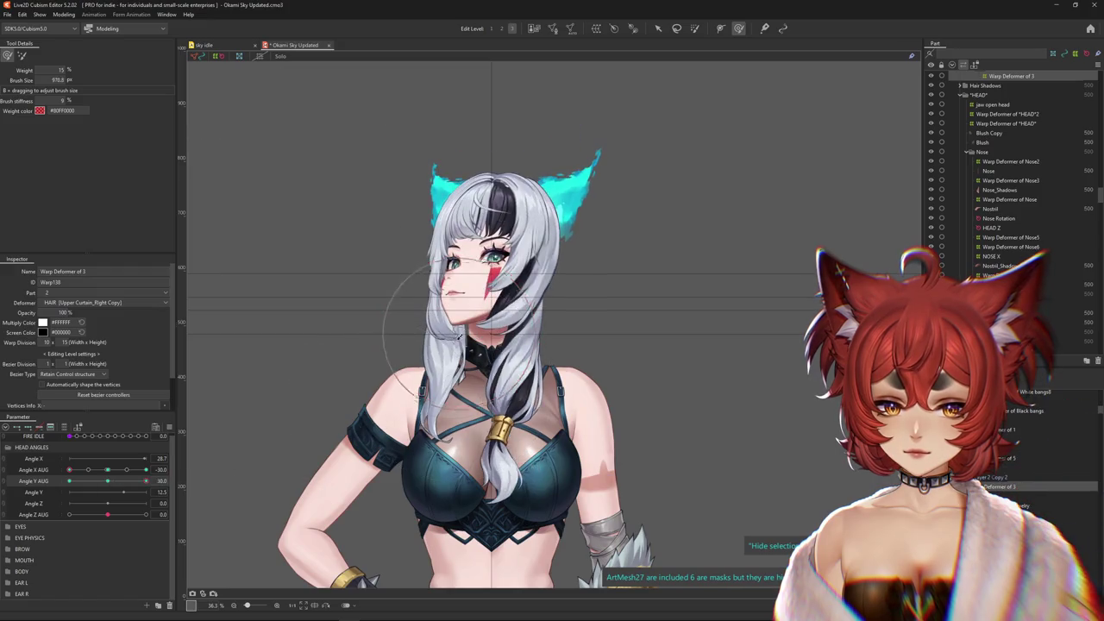
drag(457, 345, 286, 29)
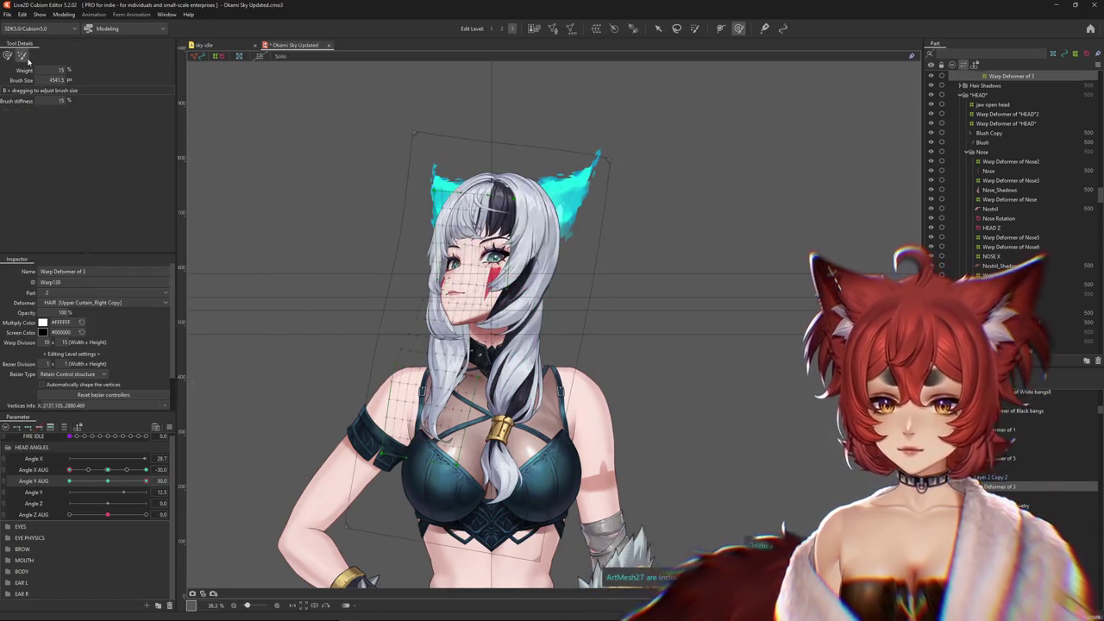
Return to brush deformation and toggle the head between the Angle X AUG extremes
drag(107, 470, 114, 471)
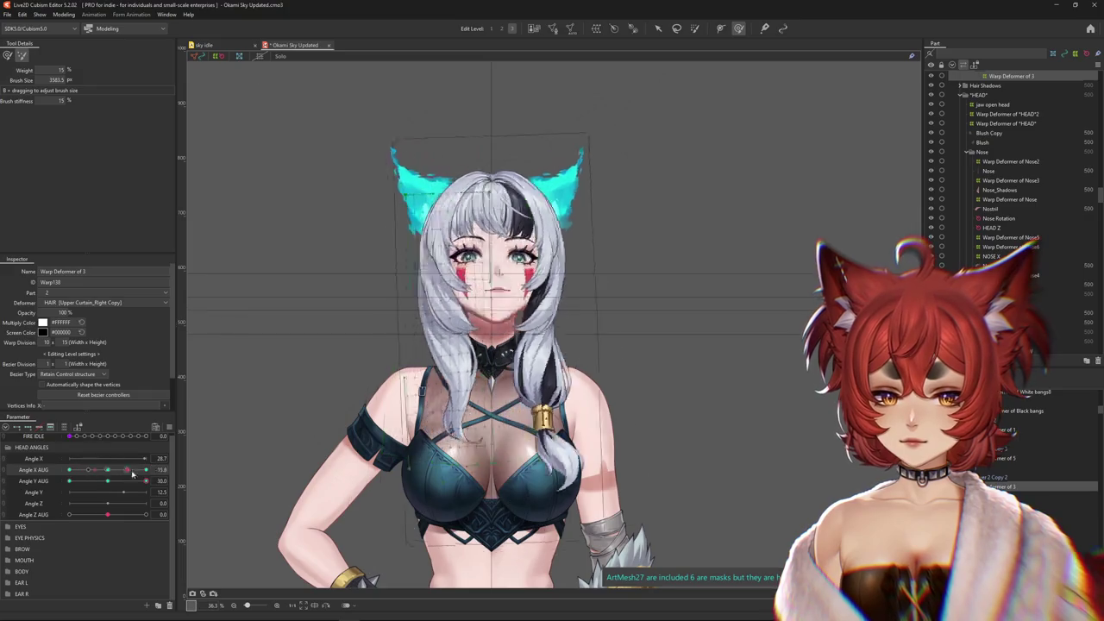
click(164, 470)
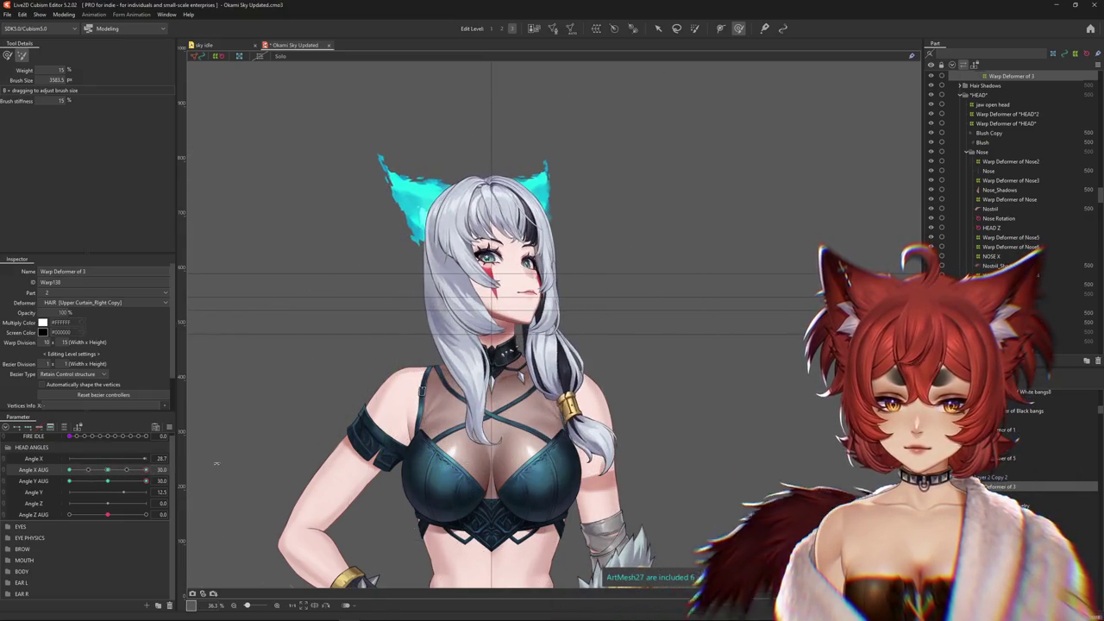
drag(146, 473, 53, 469)
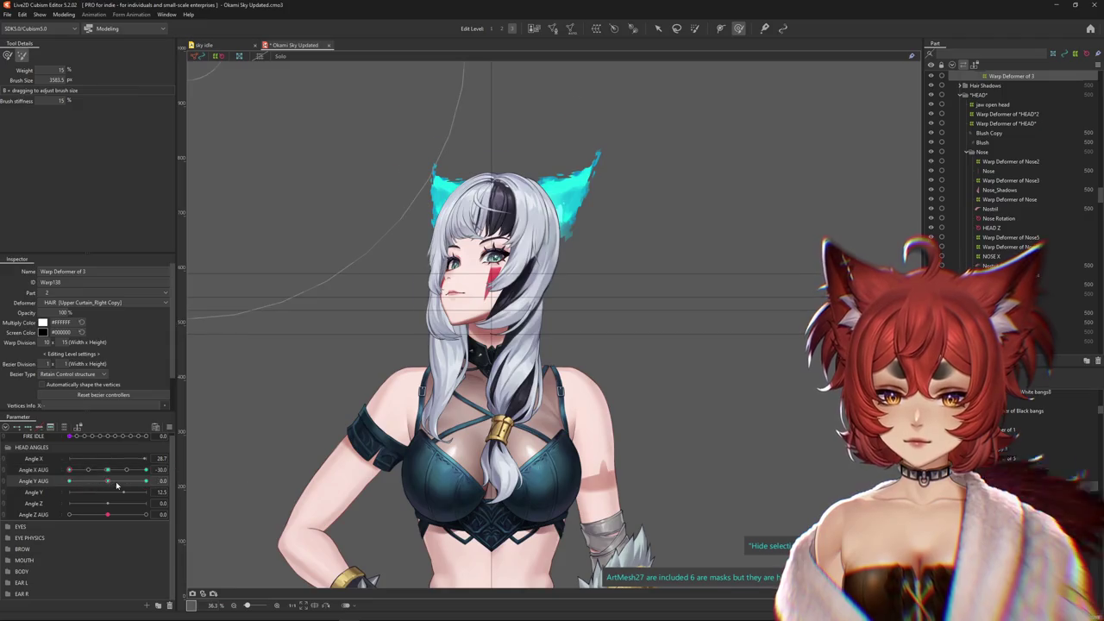
click(6, 56)
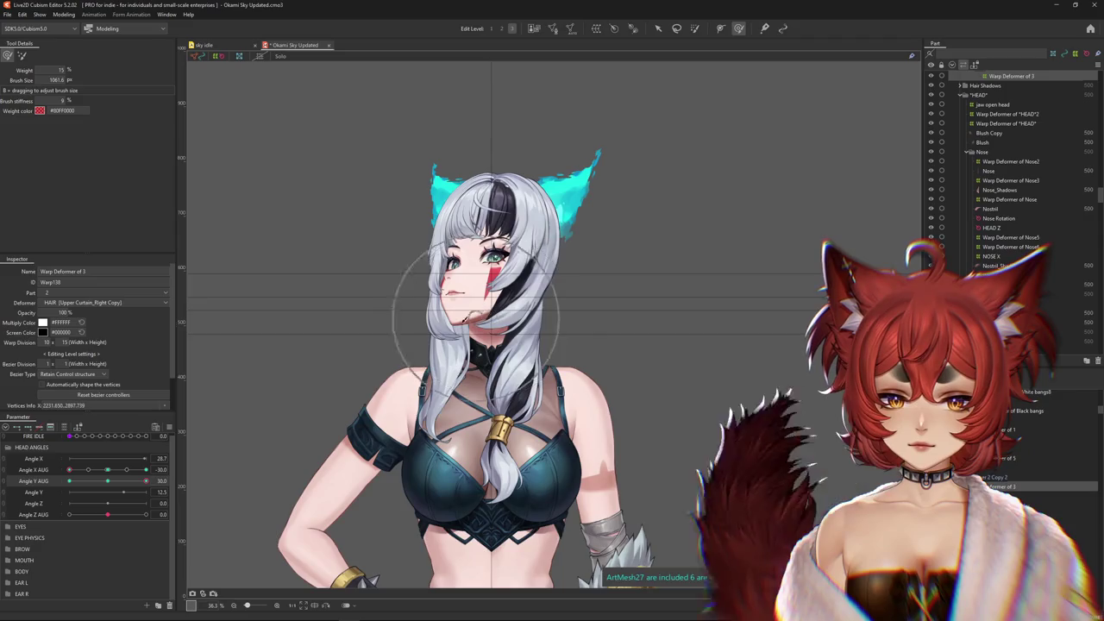
click(146, 470)
mouse_move(147, 470)
mouse_down()
mouse_move(61, 470)
mouse_move(145, 470)
mouse_up()
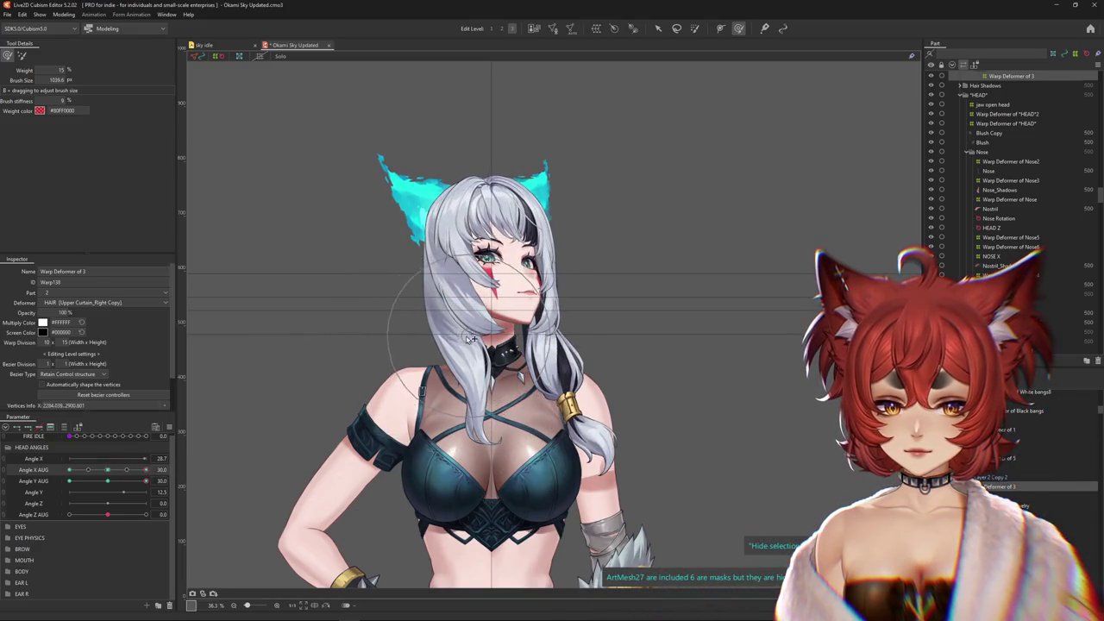
Compare the side hair at head-down and head-up Angle Y AUG poses, undoing and redoing edits
drag(146, 481, 69, 480)
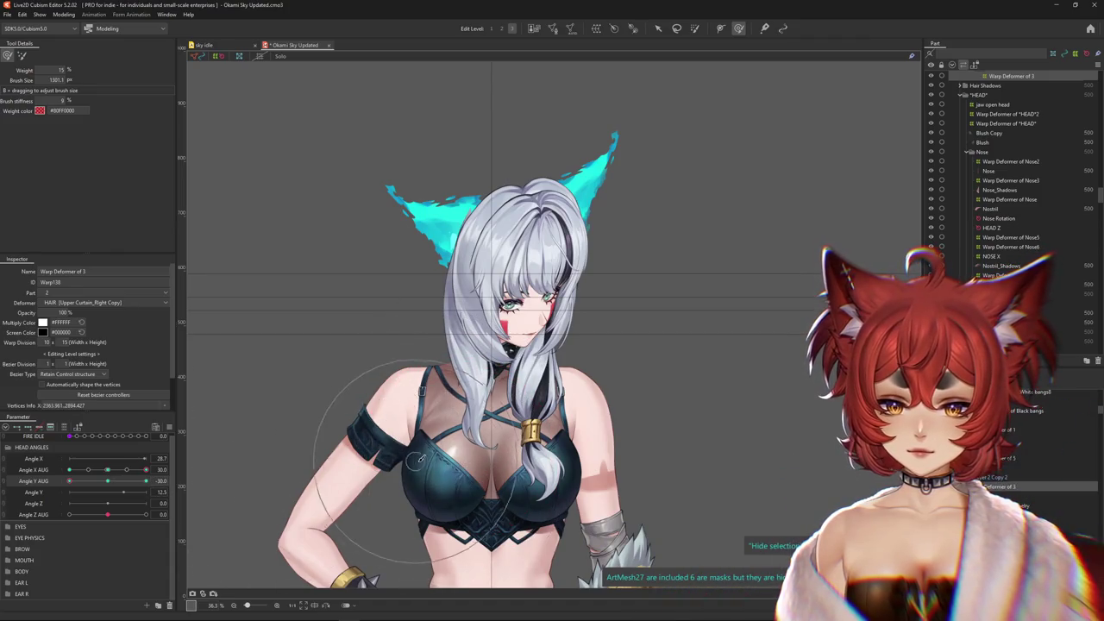
key(ctrl+z)
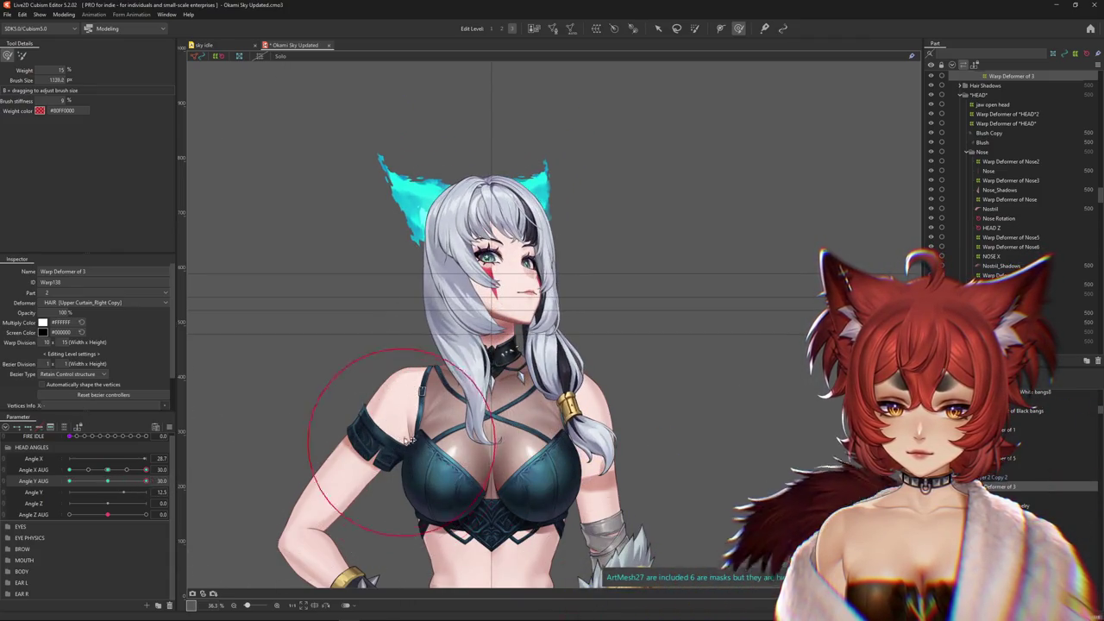
drag(131, 470, 69, 480)
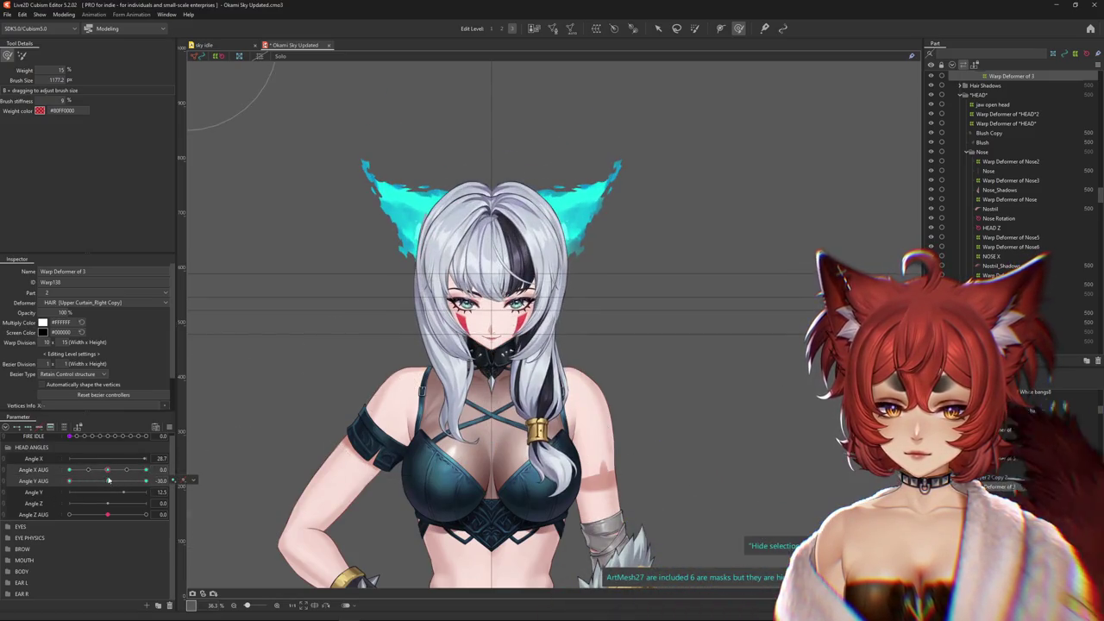
key(ctrl+z)
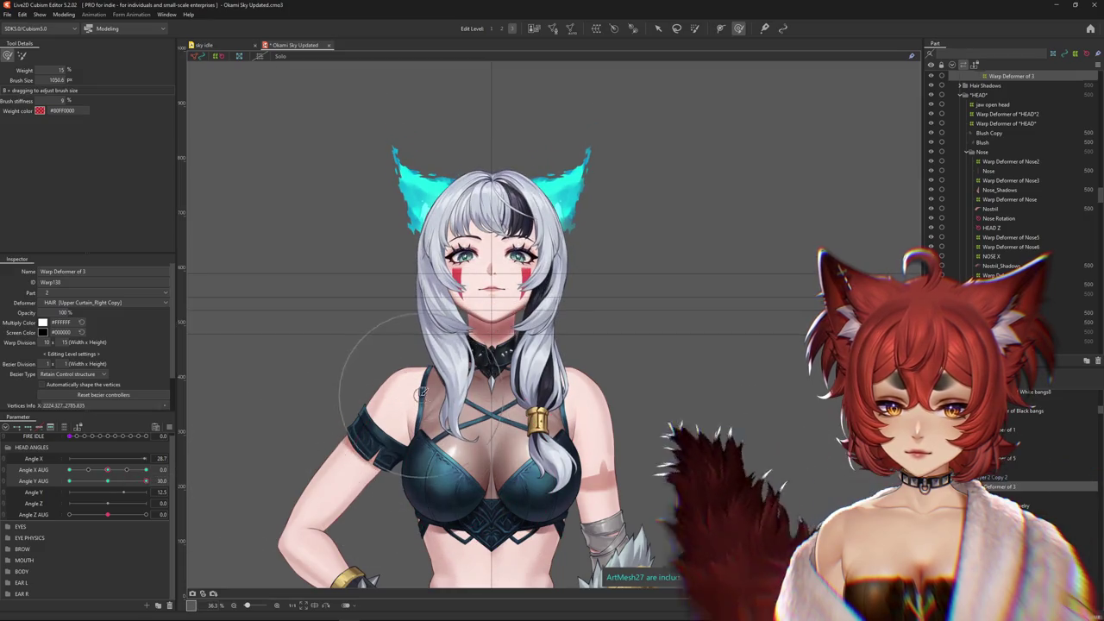
key(ctrl+y)
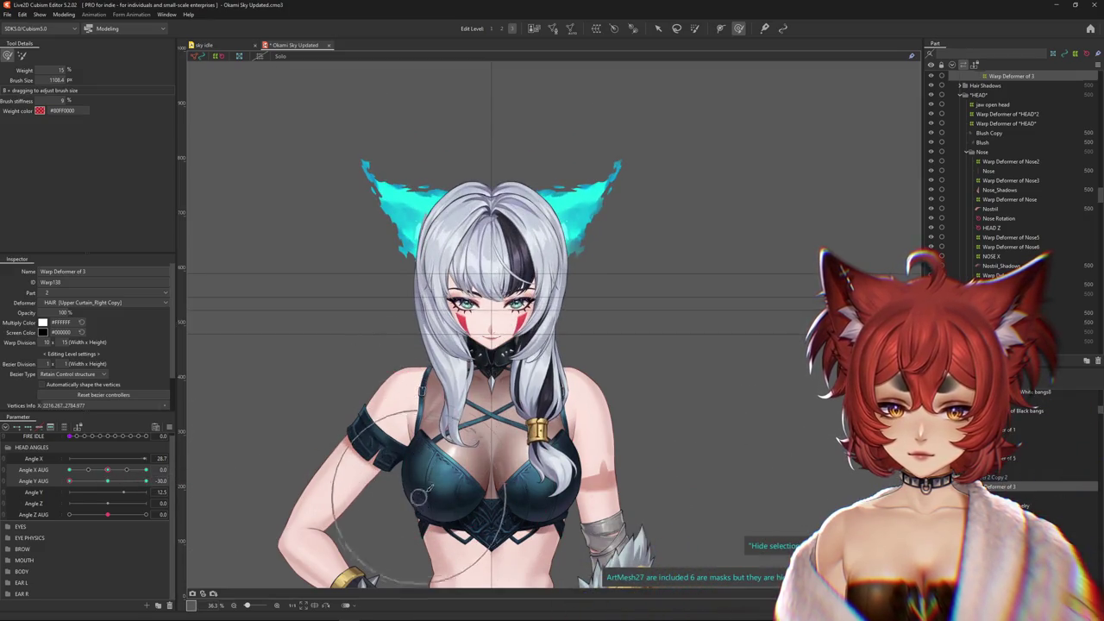
drag(69, 480, 59, 480)
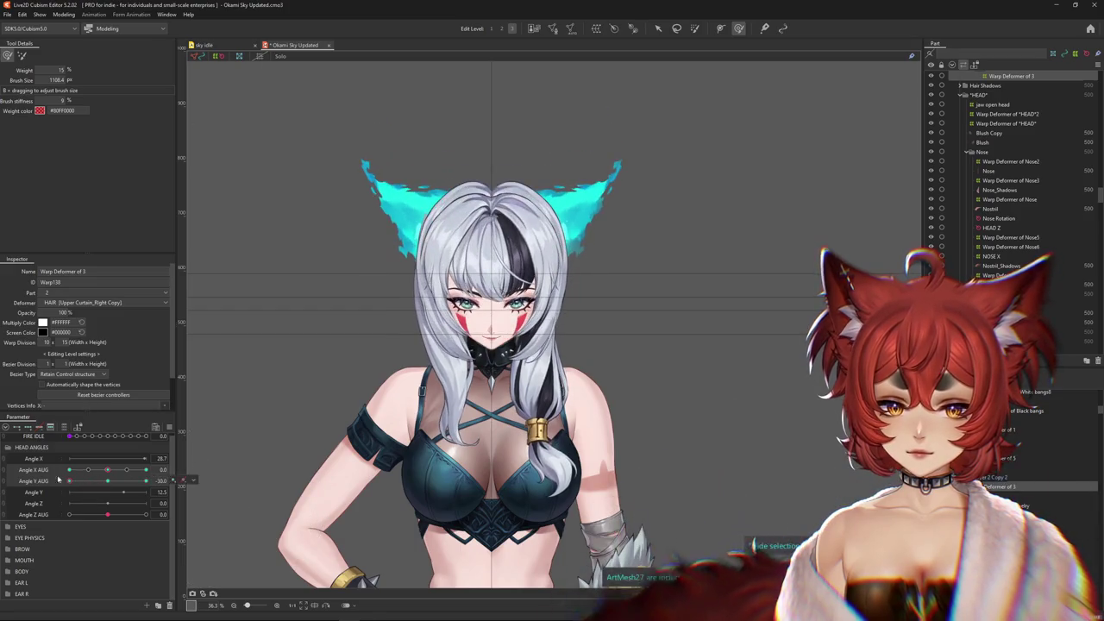
click(111, 481)
drag(111, 481, 27, 498)
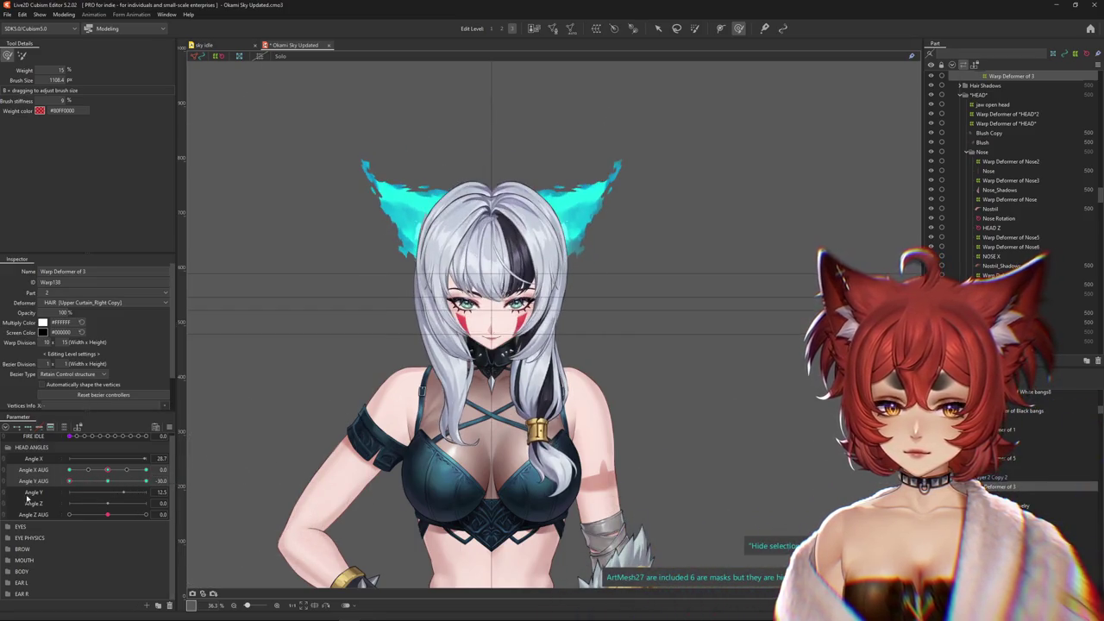
click(146, 480)
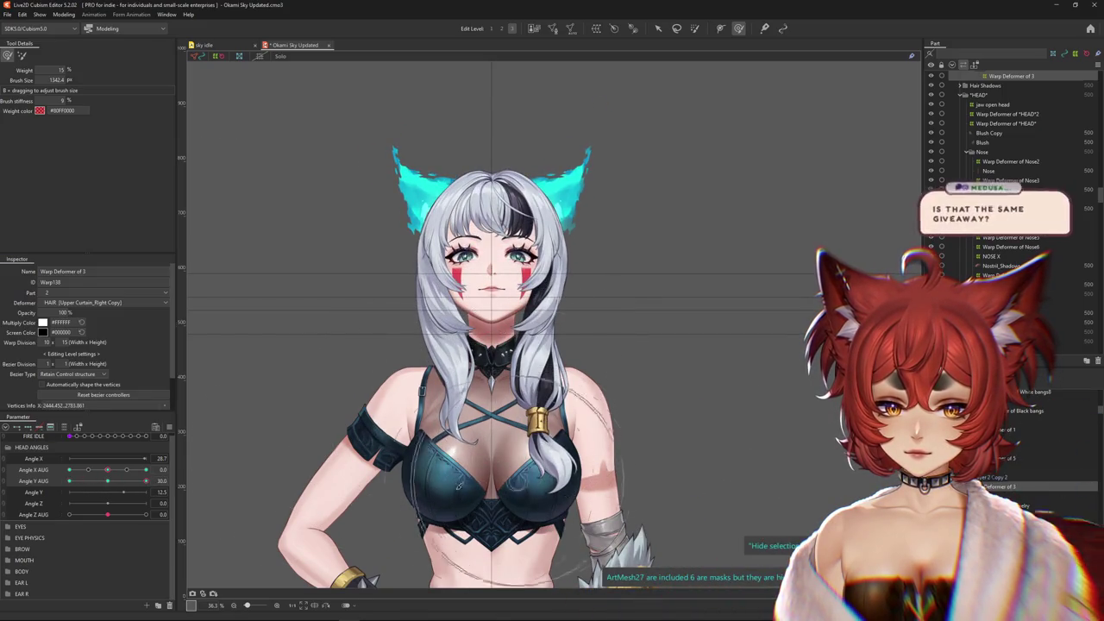
drag(136, 480, 69, 480)
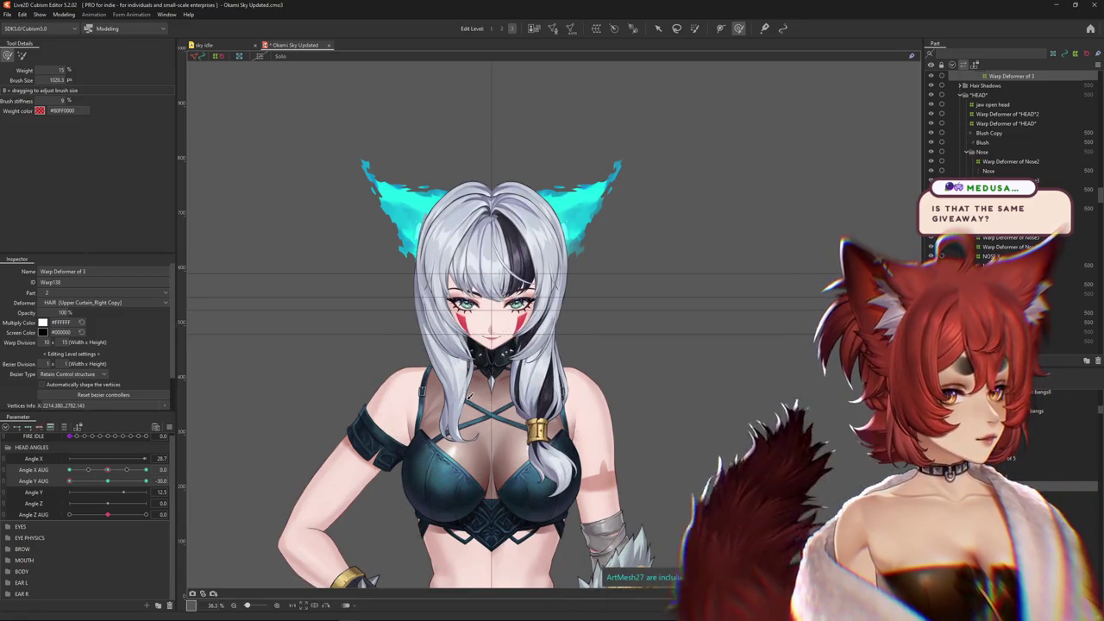
click(107, 481)
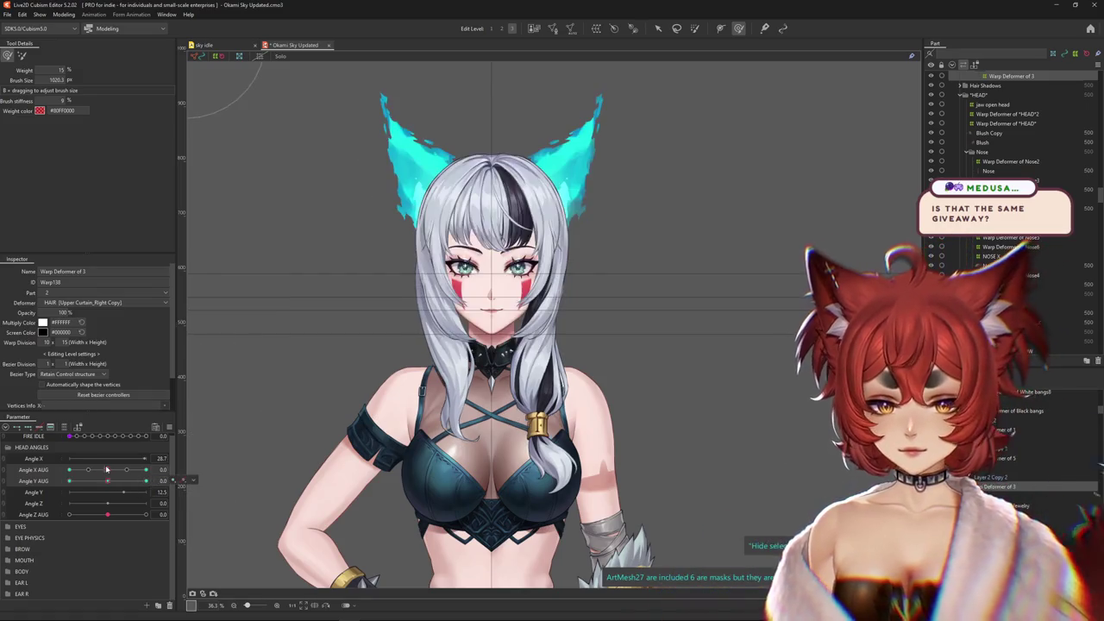
Turn the head through Angle X AUG, dismiss a calendar popup, and fine-tune the warp brush size
drag(105, 469, 69, 469)
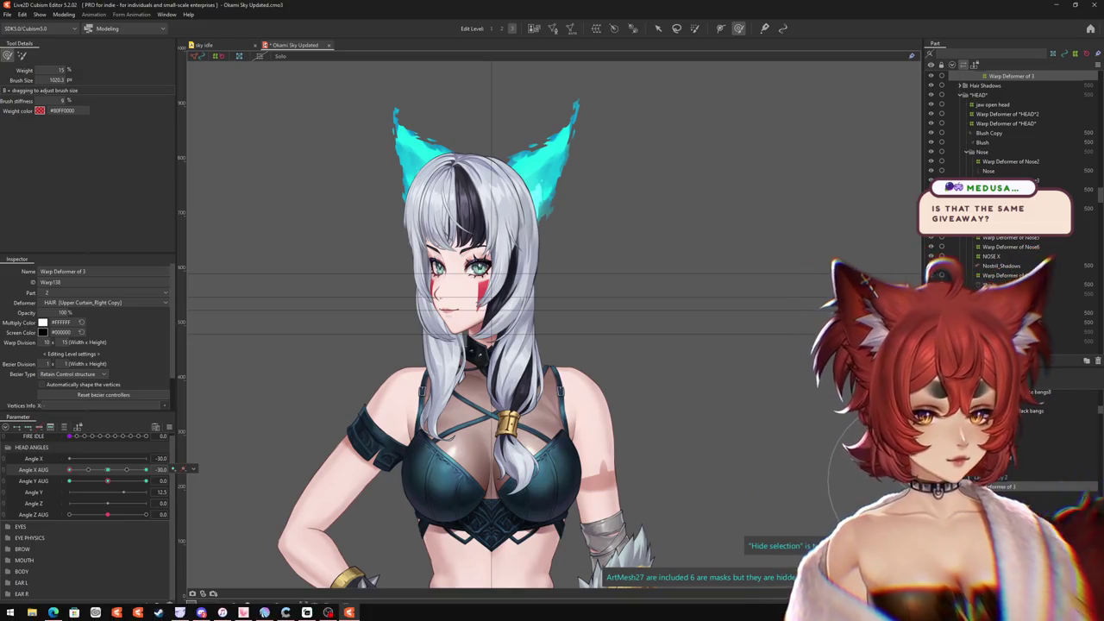
click(1092, 616)
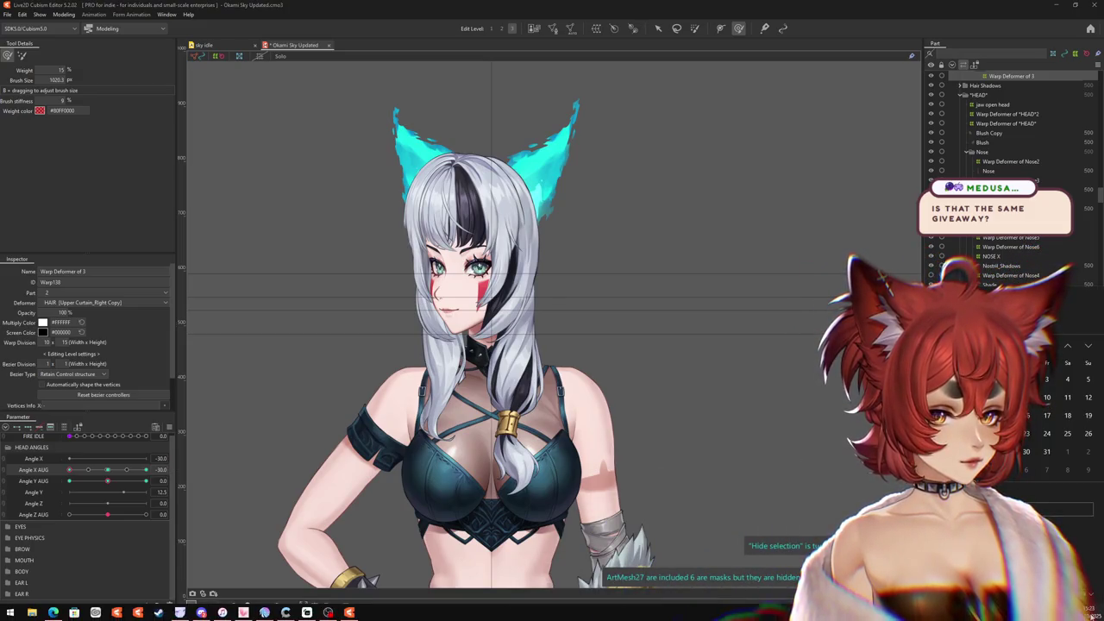
click(1091, 616)
drag(69, 469, 173, 470)
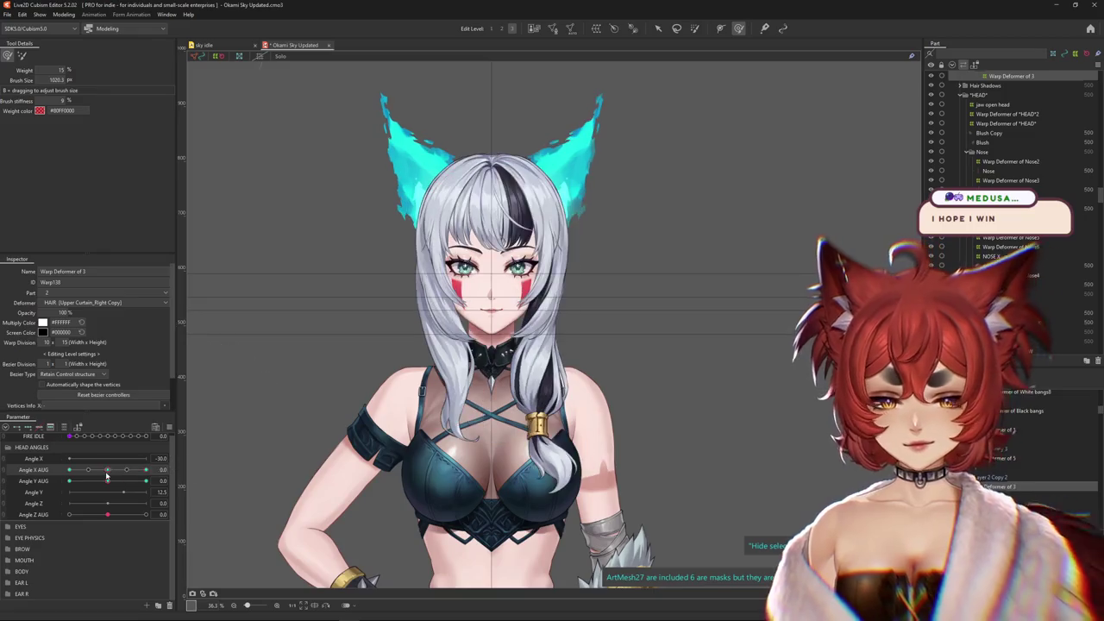
drag(589, 483, 612, 406)
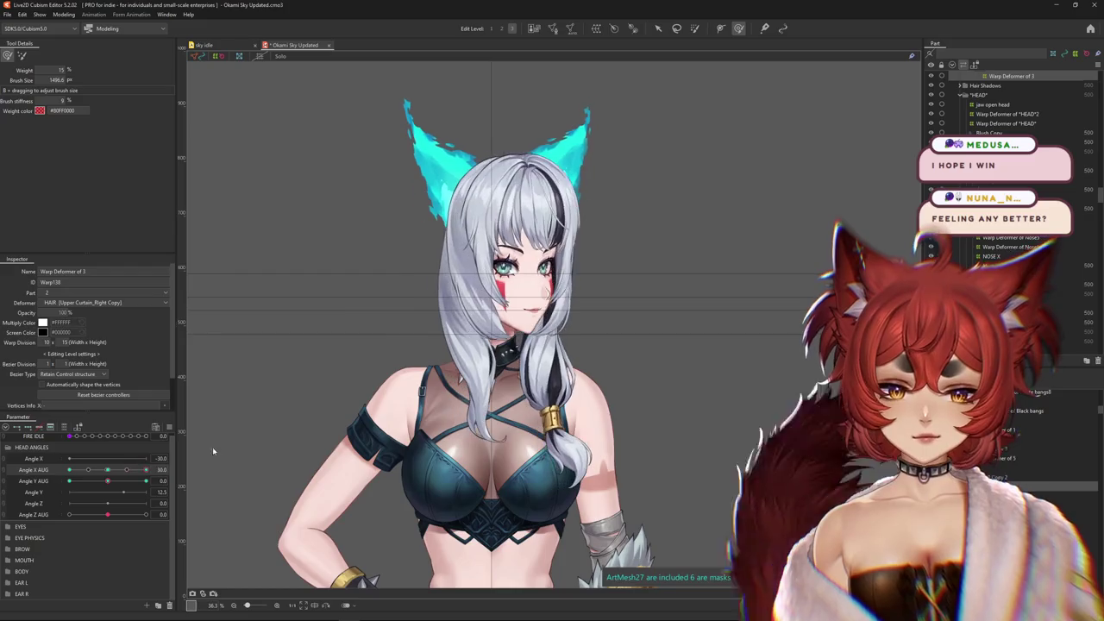
drag(483, 349, 438, 347)
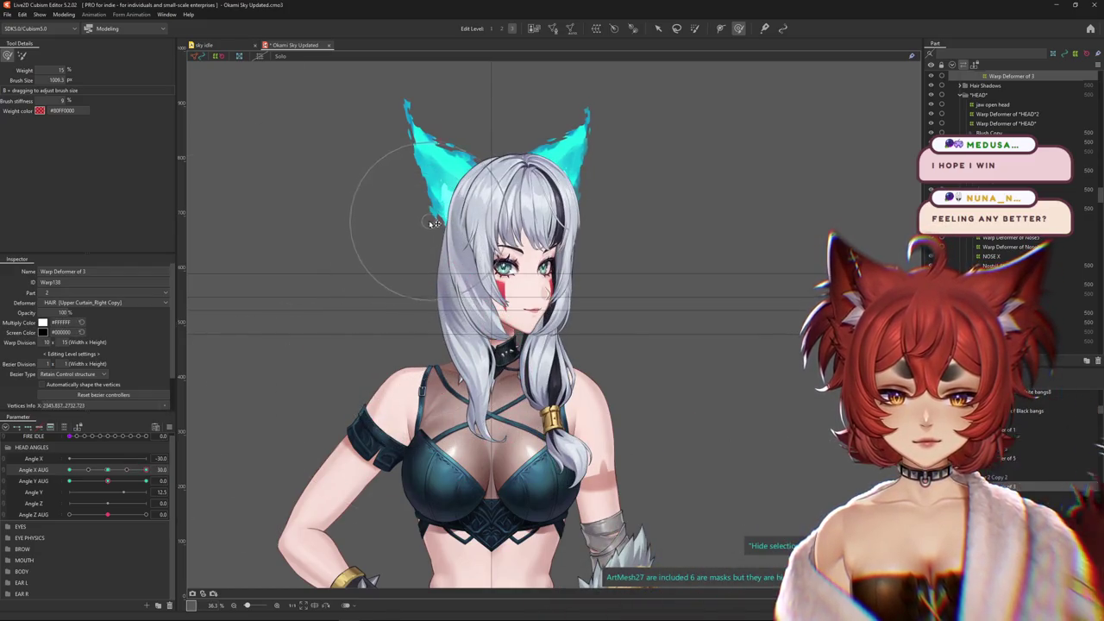
mouse_move(399, 265)
mouse_down()
mouse_move(419, 172)
mouse_move(424, 209)
mouse_up()
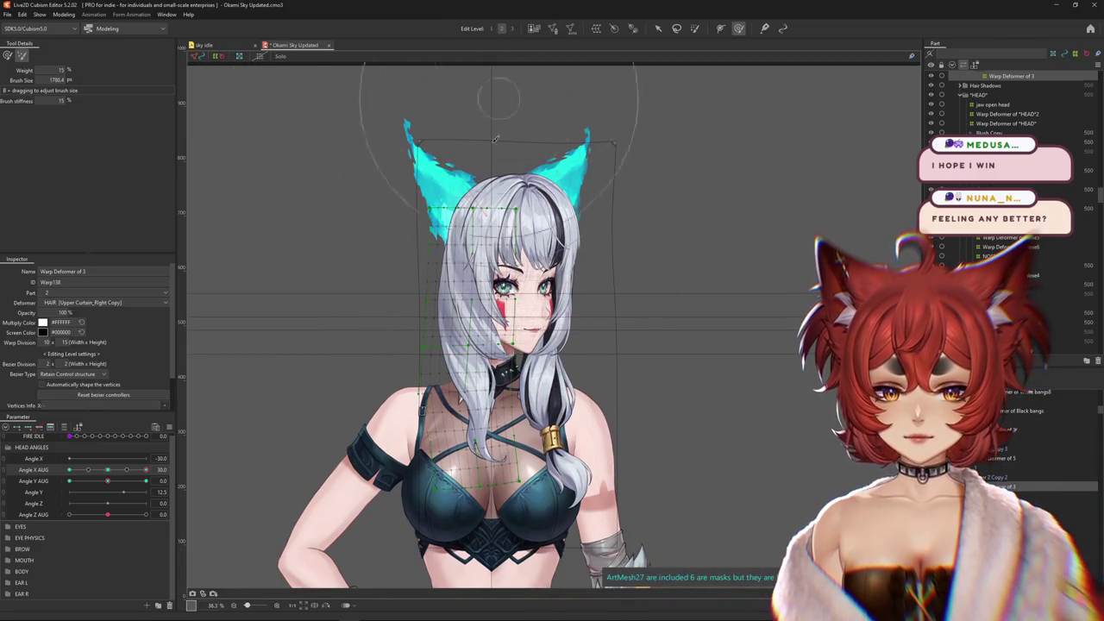
Sweep Angle X AUG from front to 30 and enlarge the warp brush to cover the model
click(107, 470)
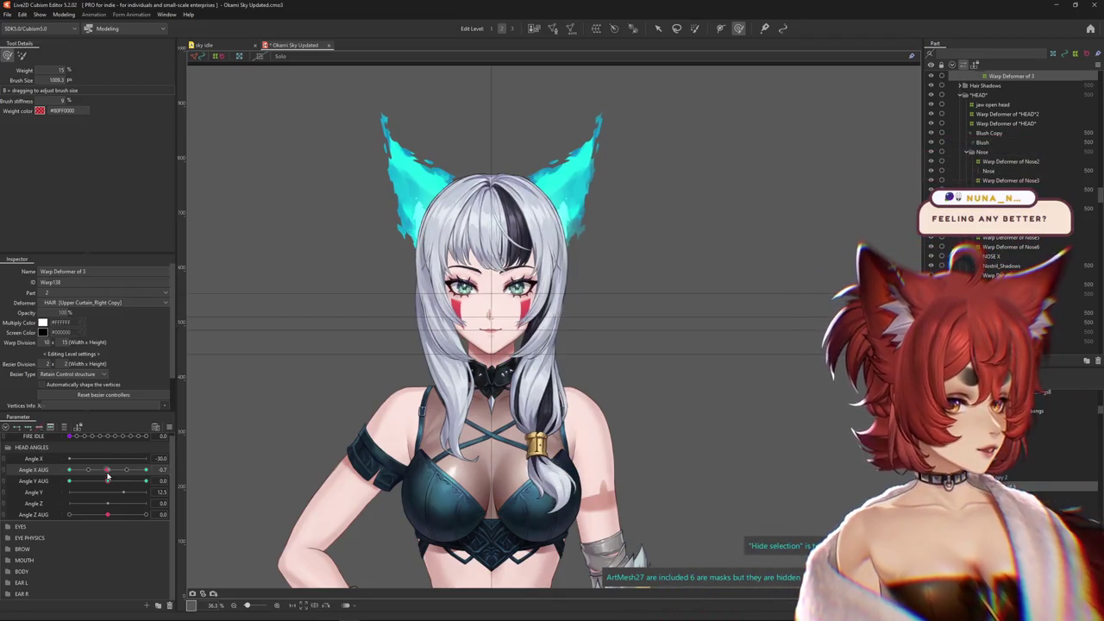
drag(107, 475, 146, 469)
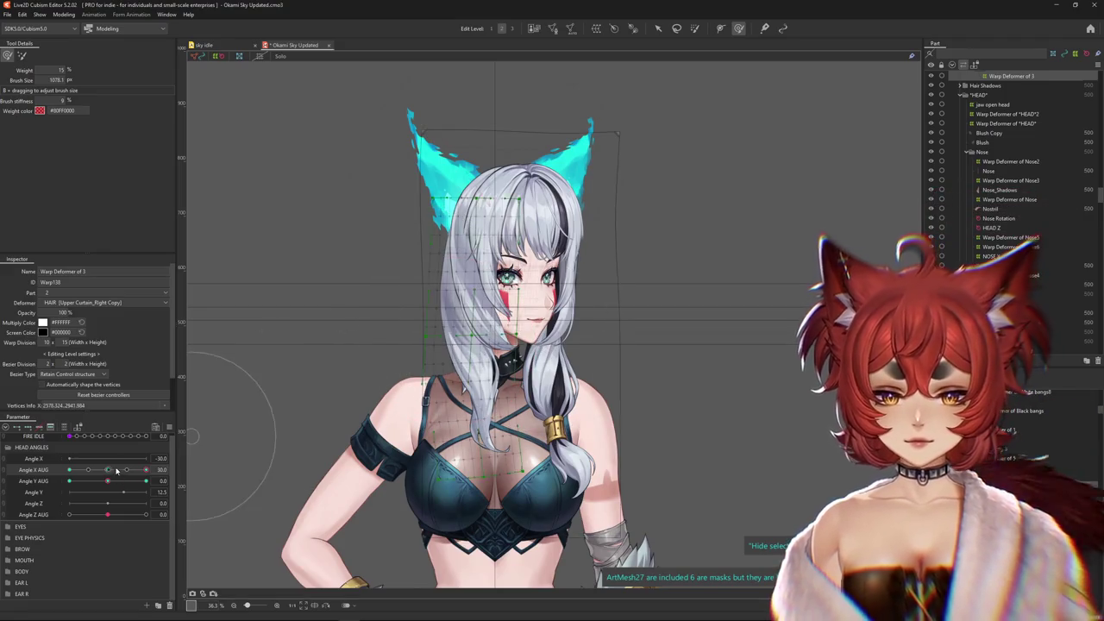
drag(116, 470, 177, 475)
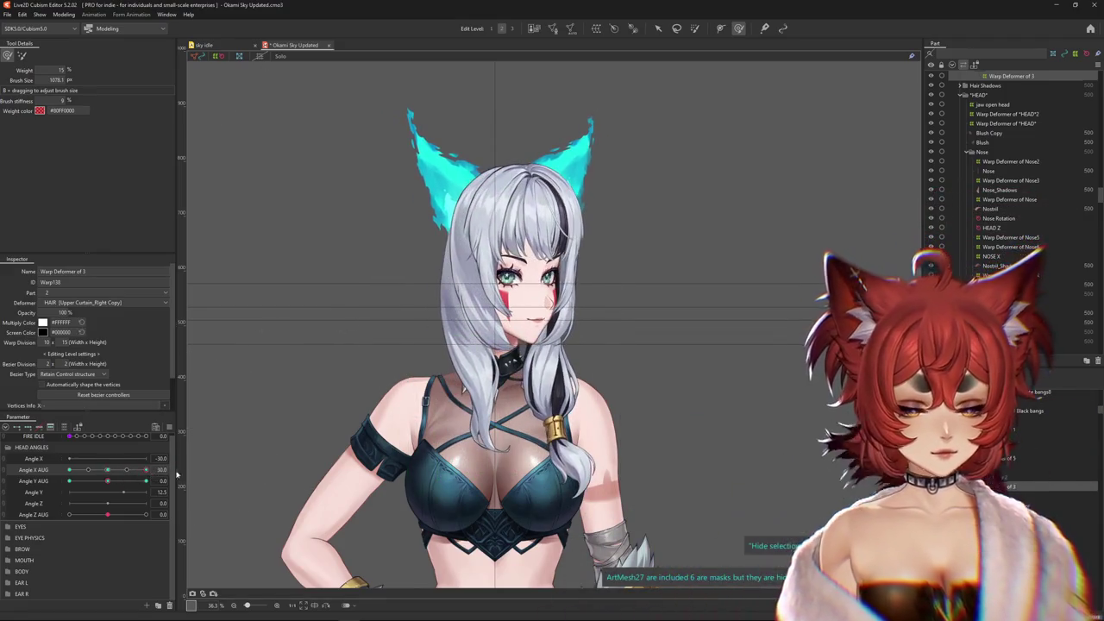
drag(482, 353, 482, 376)
drag(146, 469, 160, 470)
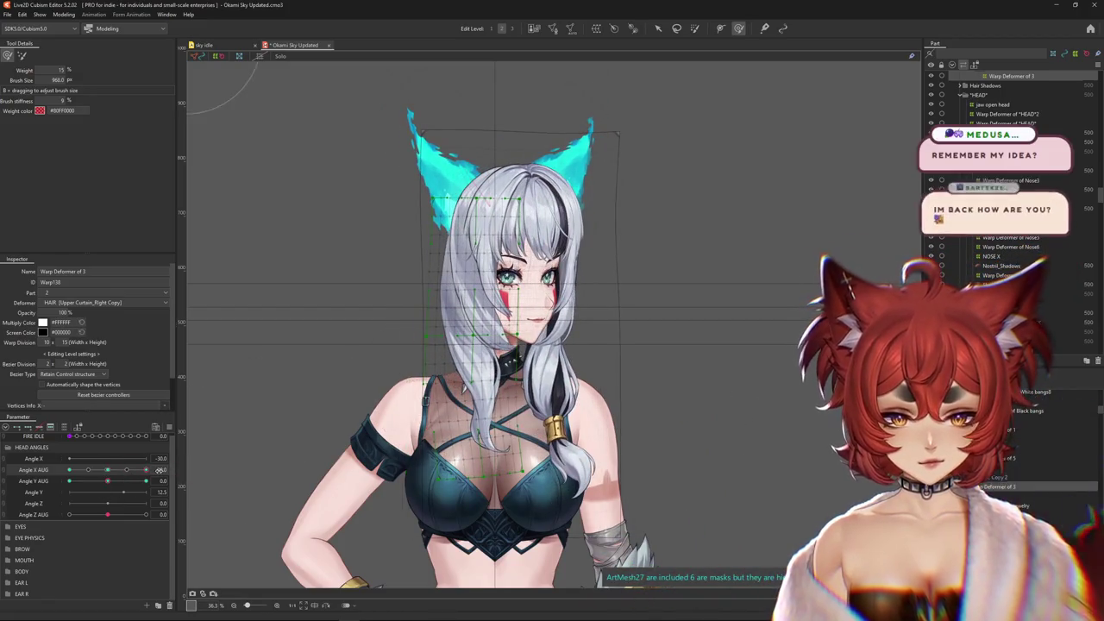
key(Escape)
mouse_move(431, 414)
mouse_down()
mouse_move(473, 427)
mouse_move(498, 398)
mouse_up()
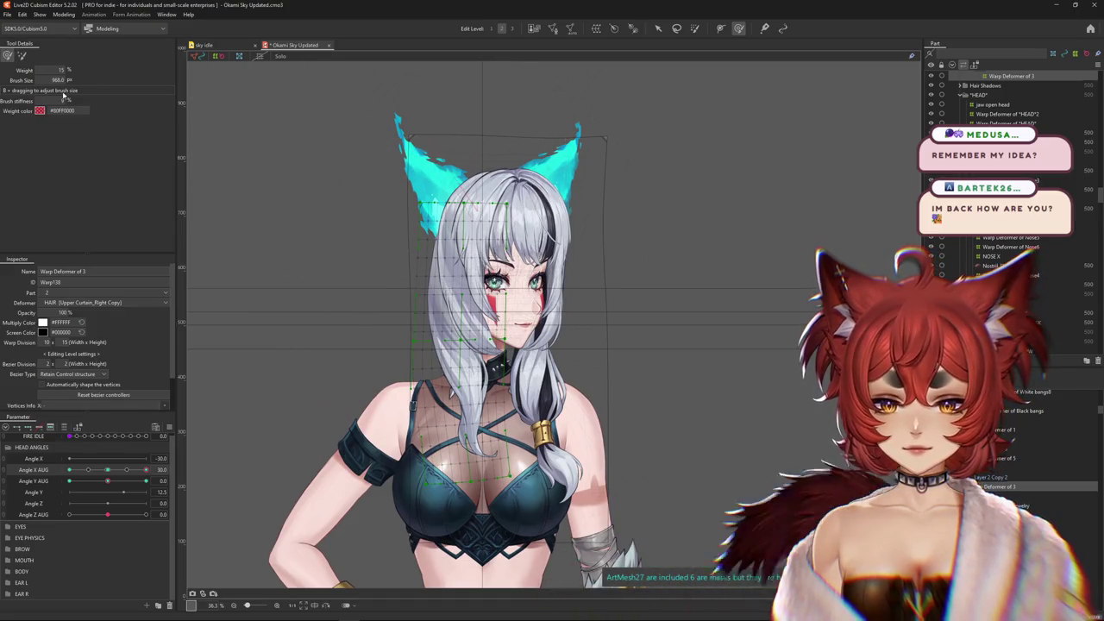
Check the hair with the selection overlay hidden, ending at the Angle X AUG 30 / Y AUG -30 pose
mouse_move(146, 469)
mouse_down()
mouse_move(111, 469)
mouse_move(174, 467)
mouse_move(154, 468)
mouse_up()
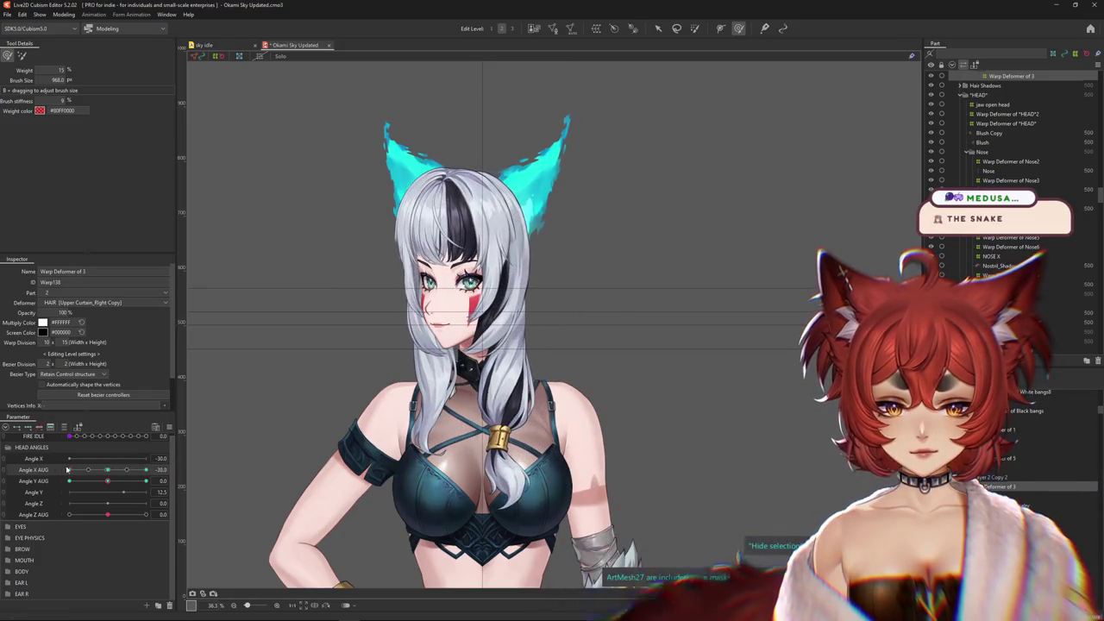
key(ctrl+h)
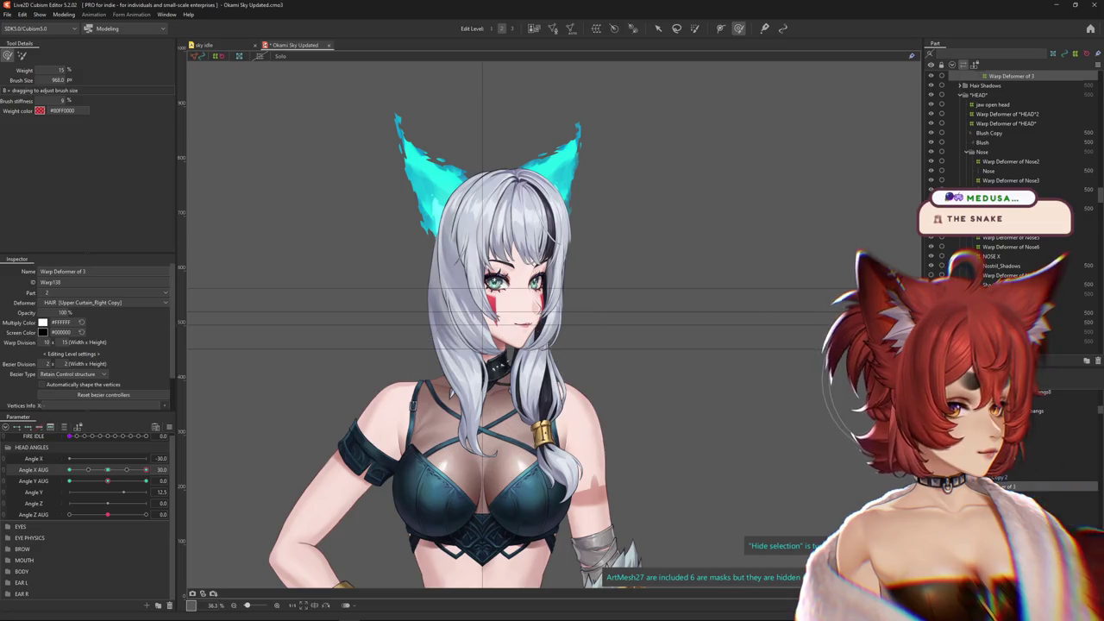
mouse_move(146, 469)
mouse_down()
mouse_move(72, 473)
mouse_move(134, 466)
mouse_up()
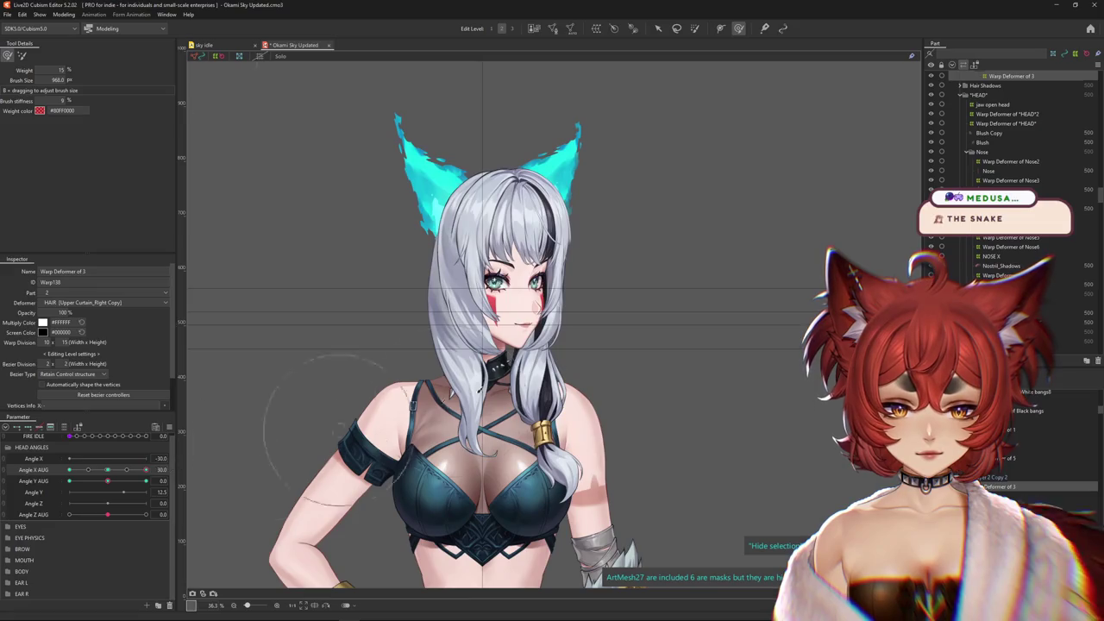
key(ctrl+h)
drag(127, 481, 146, 480)
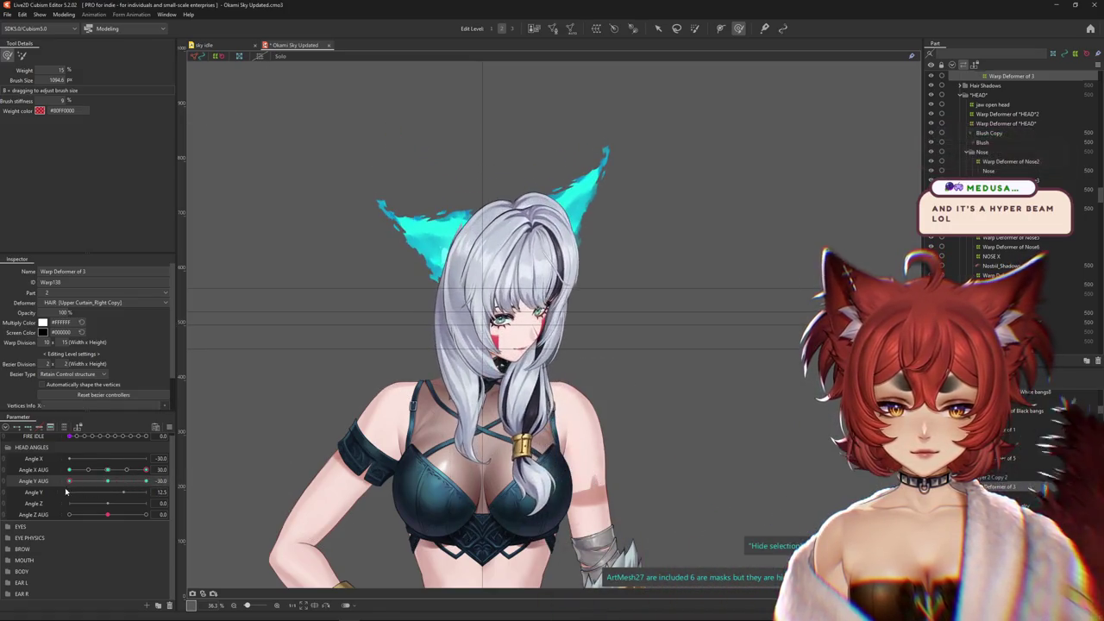
Pose the head at Angle X AUG -30 and Angle Y AUG 30, then warp the side hair deformer
click(107, 470)
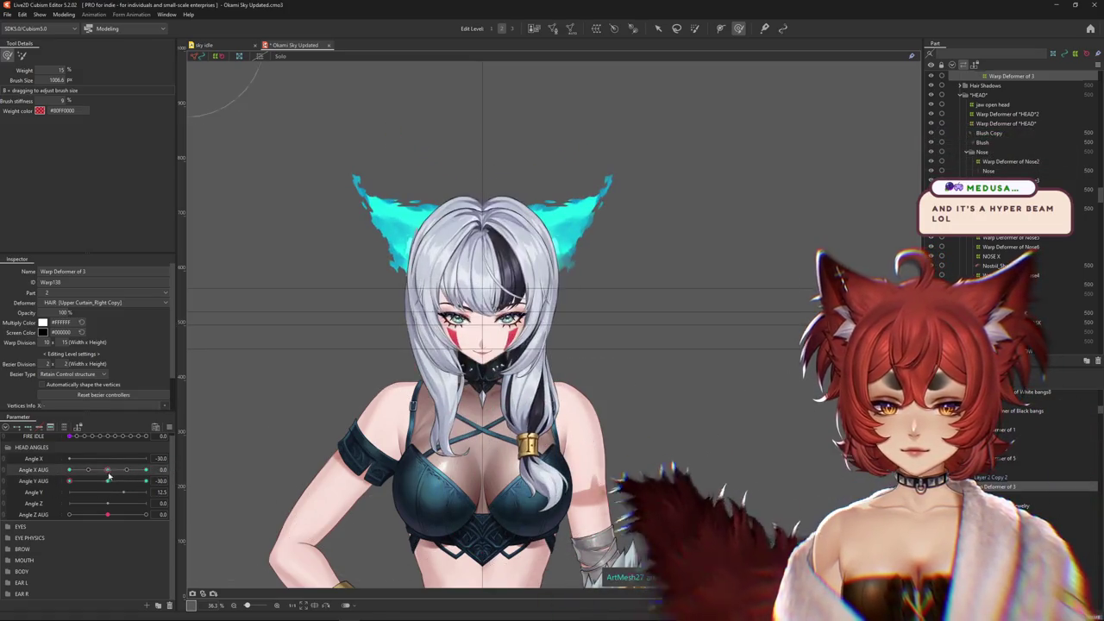
drag(107, 470, 69, 470)
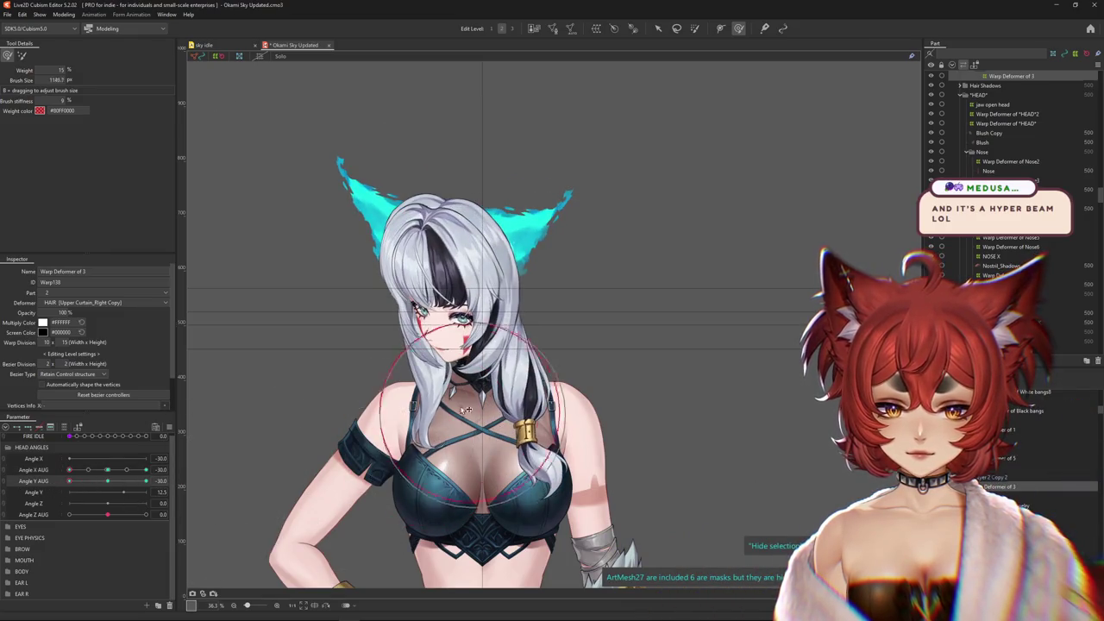
mouse_move(115, 464)
mouse_down()
mouse_move(168, 477)
mouse_move(69, 469)
mouse_up()
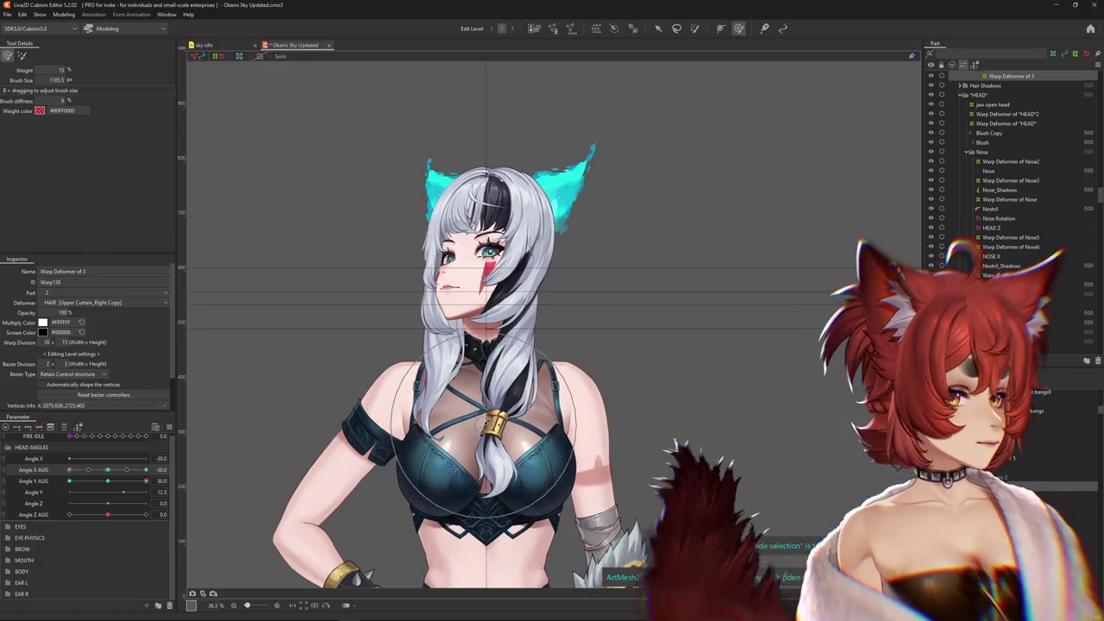
mouse_move(483, 440)
mouse_down()
mouse_move(386, 332)
mouse_move(198, 194)
mouse_up()
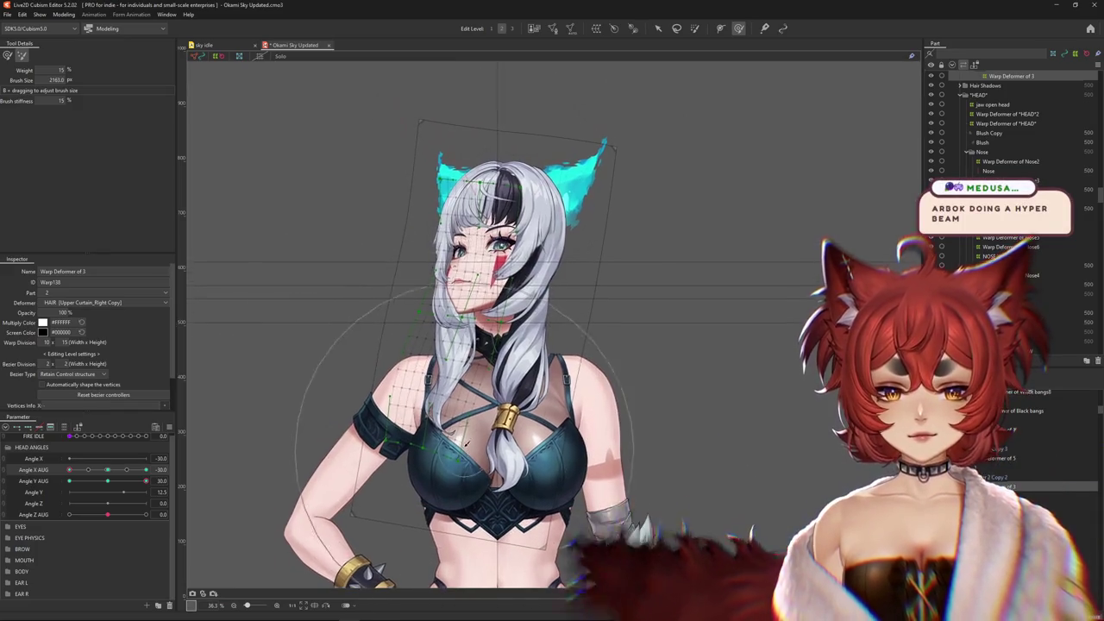
Resize the deform brush to about 1523 px and zoom in to inspect the side hair warp
drag(112, 472, 127, 470)
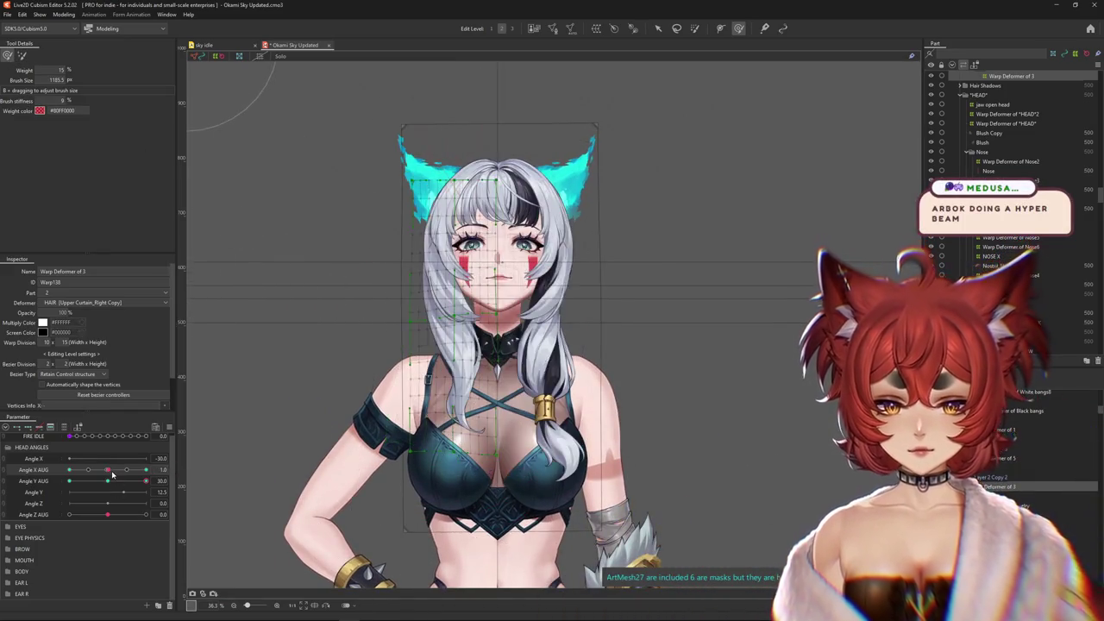
drag(483, 397, 436, 358)
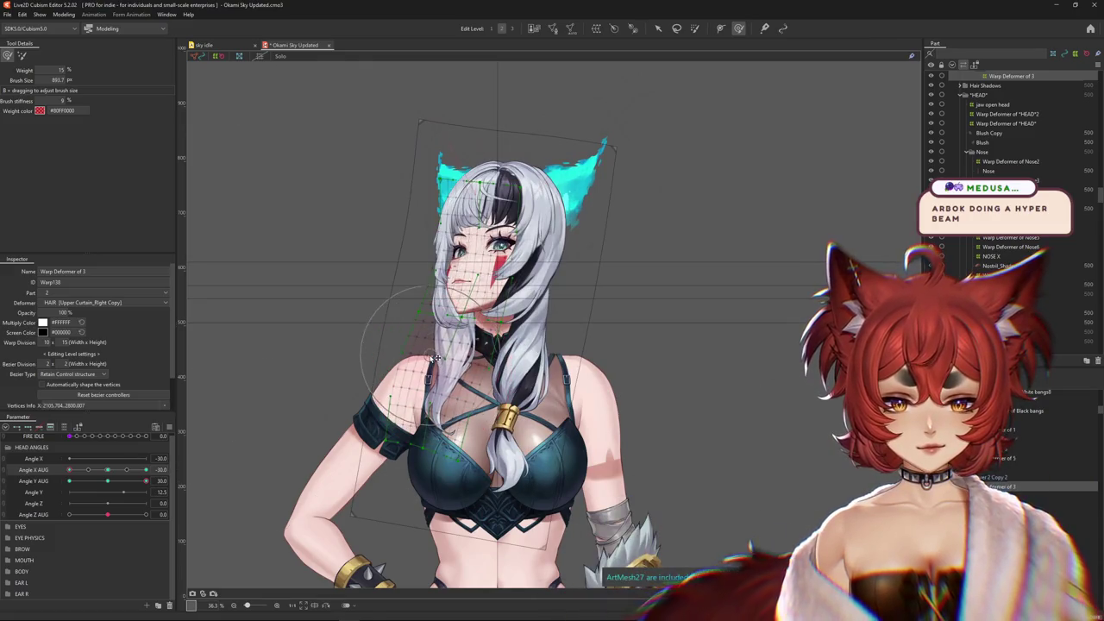
scroll(388, 310, up, 1)
scroll(427, 319, up, 1)
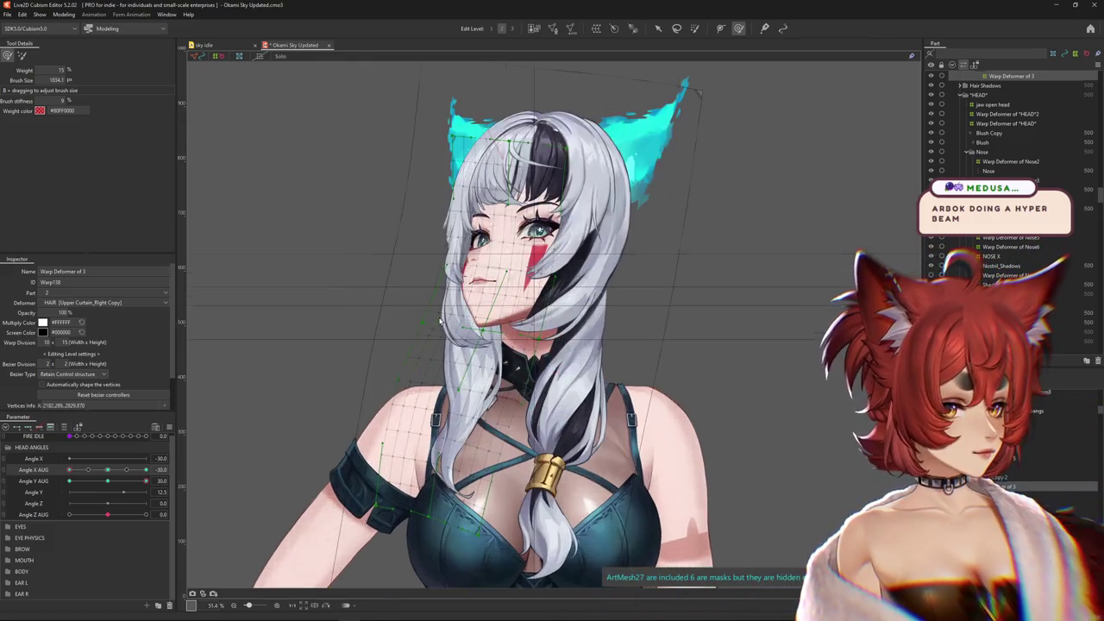
scroll(428, 406, down, 2)
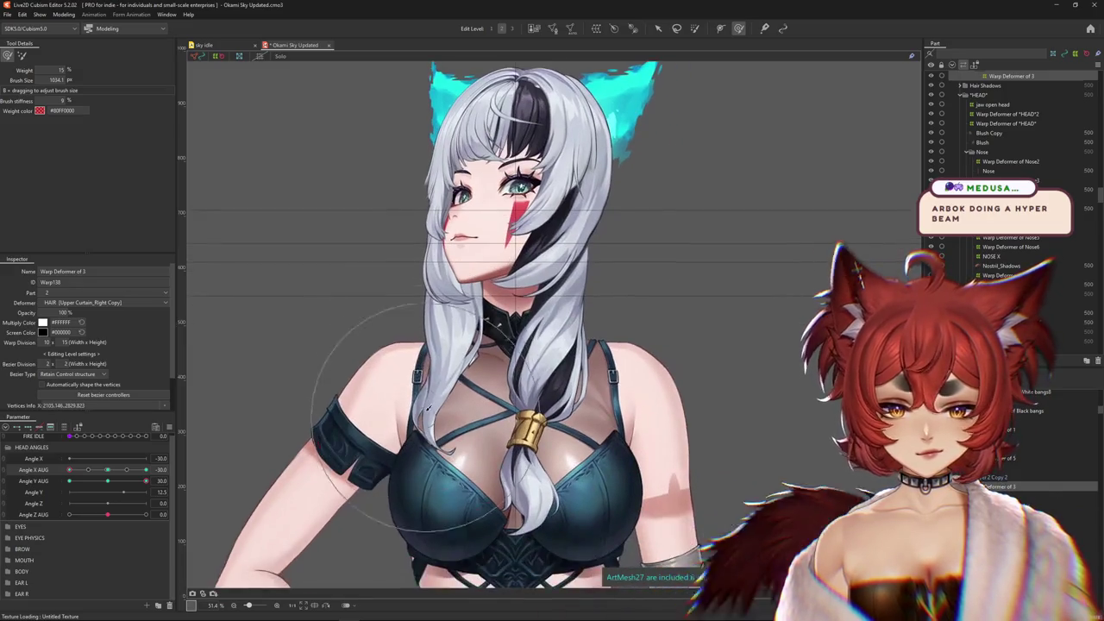
drag(129, 490, 143, 489)
mouse_move(517, 4)
mouse_down()
mouse_move(507, 203)
mouse_move(497, 123)
mouse_up()
double_click(497, 123)
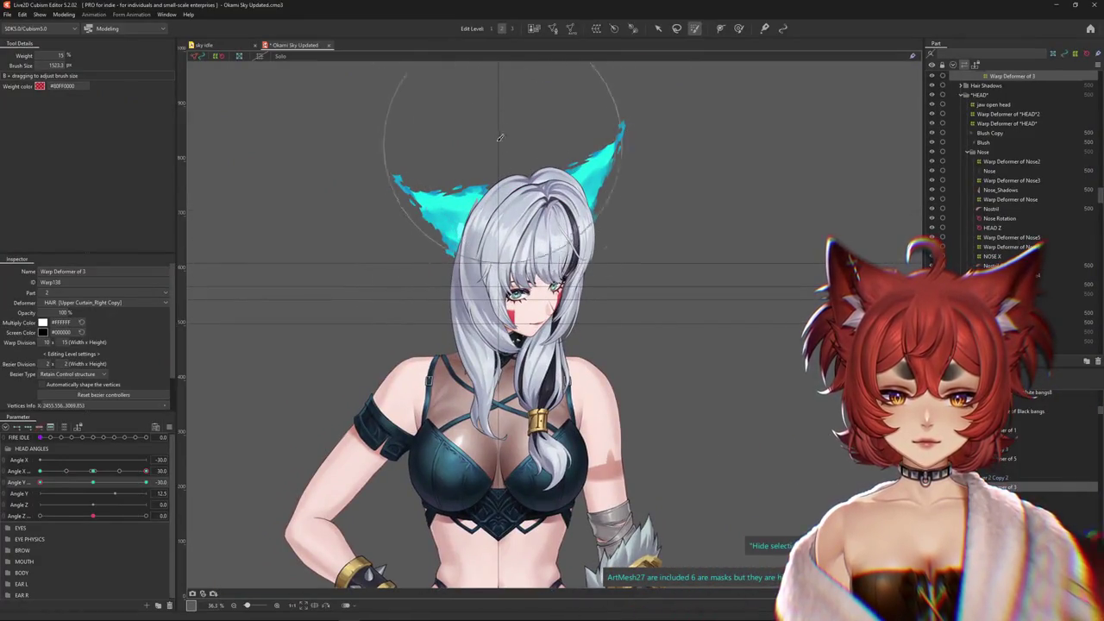
Switch the warp tool, reset the head to neutral and slightly enlarge the deform brush
click(738, 27)
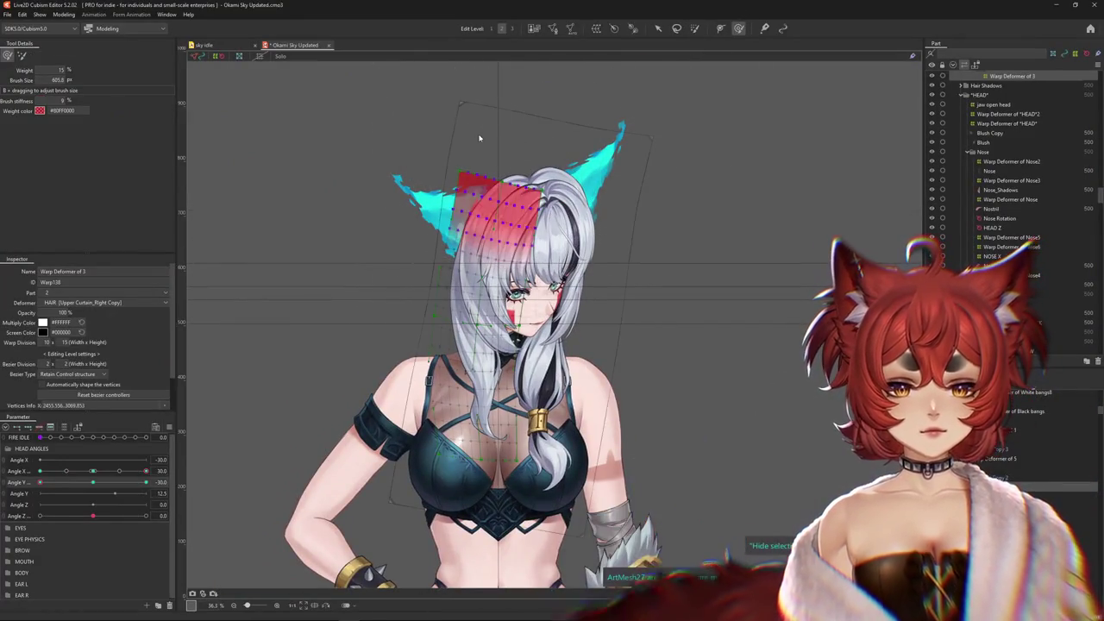
mouse_move(40, 482)
mouse_down()
mouse_move(94, 482)
mouse_move(41, 482)
mouse_up()
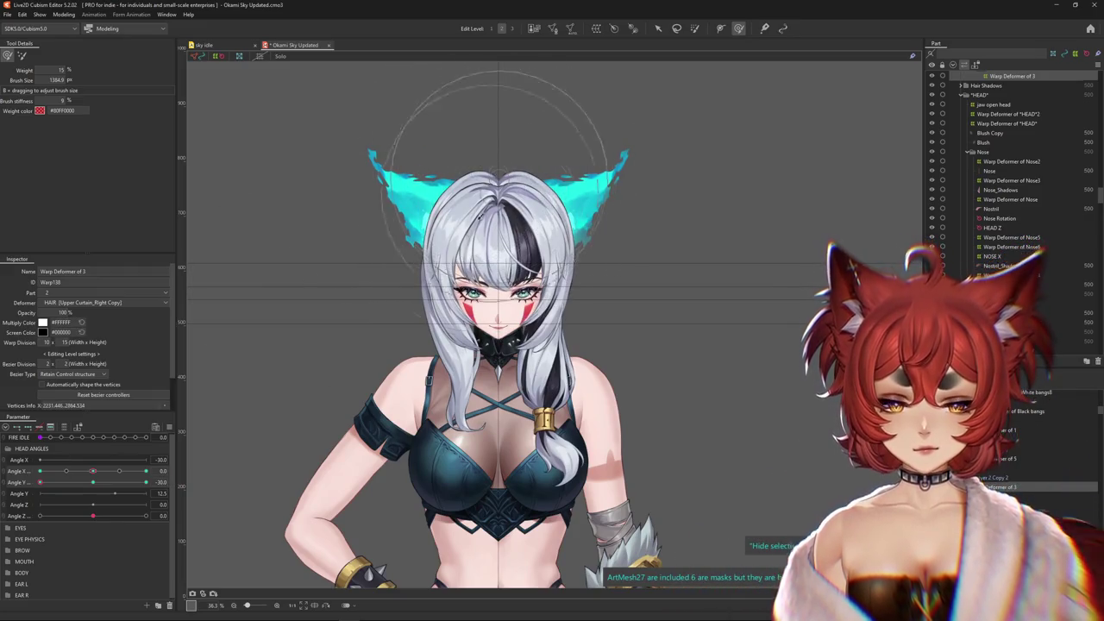
mouse_move(40, 482)
mouse_down()
mouse_move(91, 483)
mouse_move(14, 488)
mouse_up()
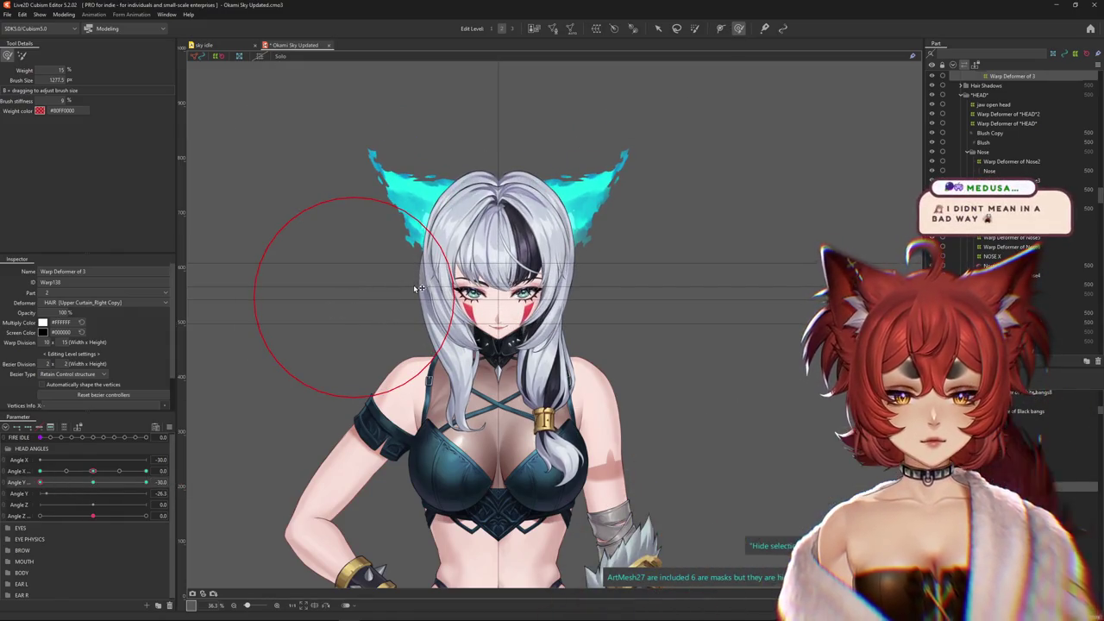
drag(369, 287, 355, 278)
Scrub Angle Y between fully up and fully down to check the right side hair
click(94, 488)
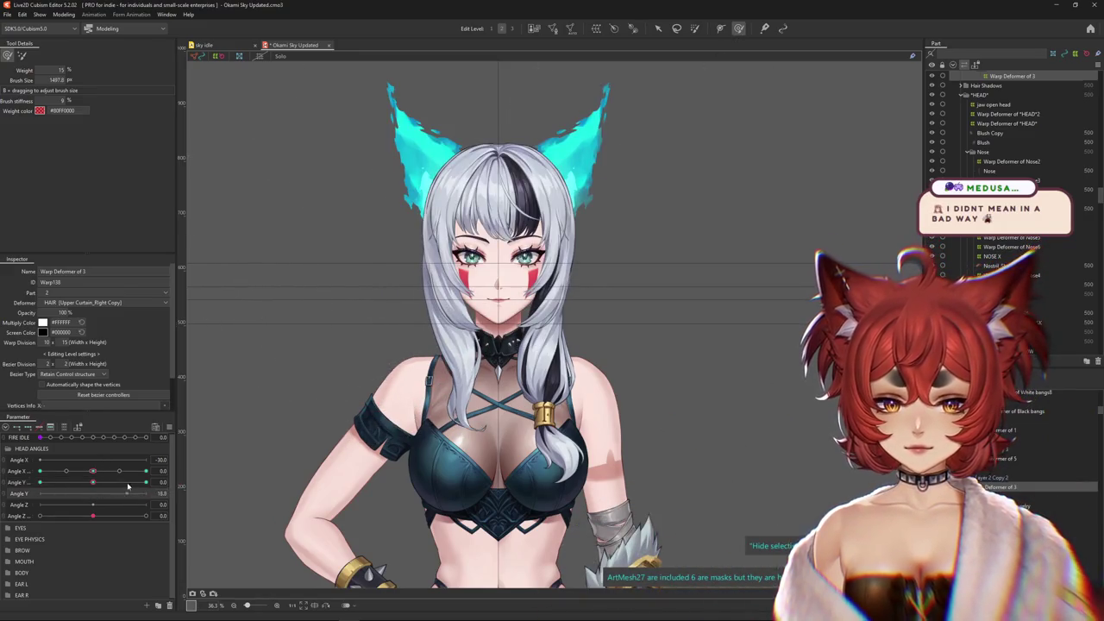
drag(89, 486, 147, 482)
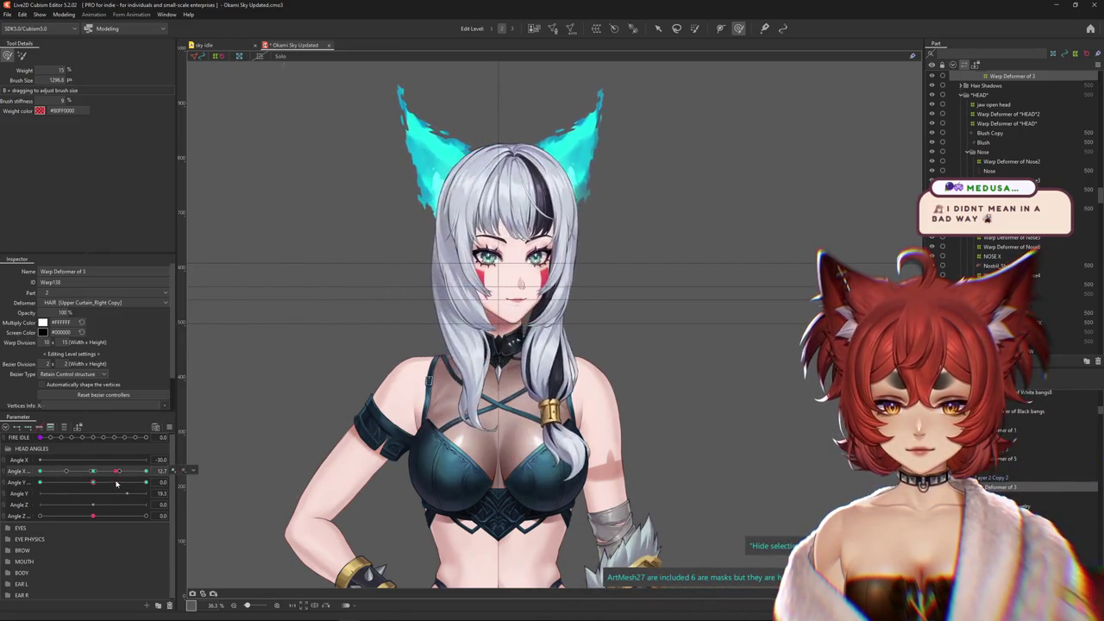
mouse_move(104, 485)
mouse_down()
mouse_move(40, 482)
mouse_move(147, 472)
mouse_up()
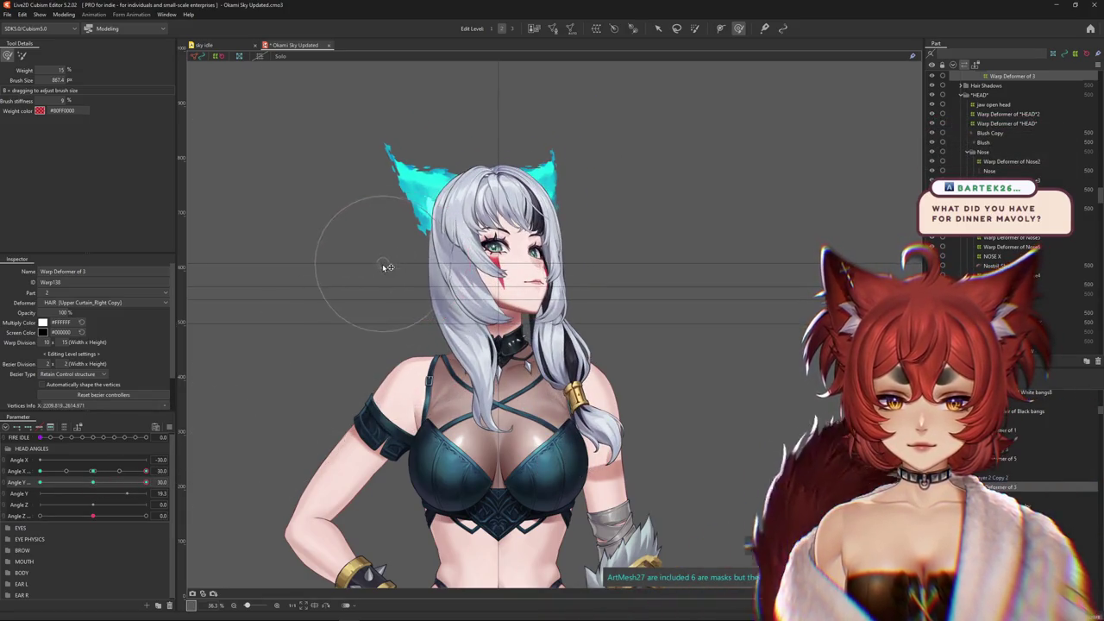
click(98, 483)
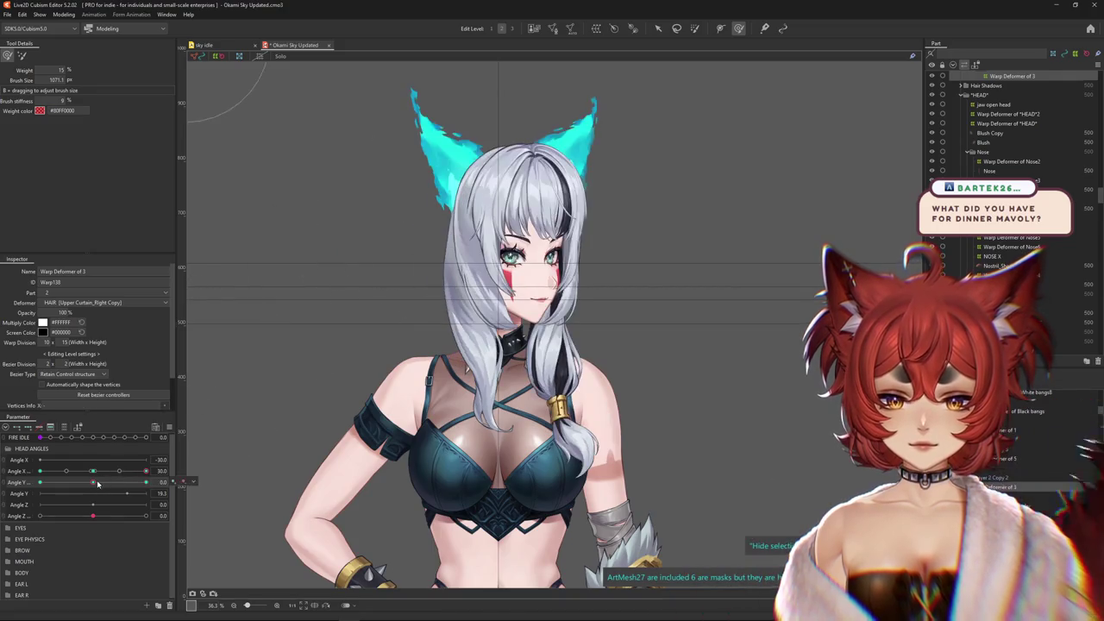
drag(97, 484, 45, 472)
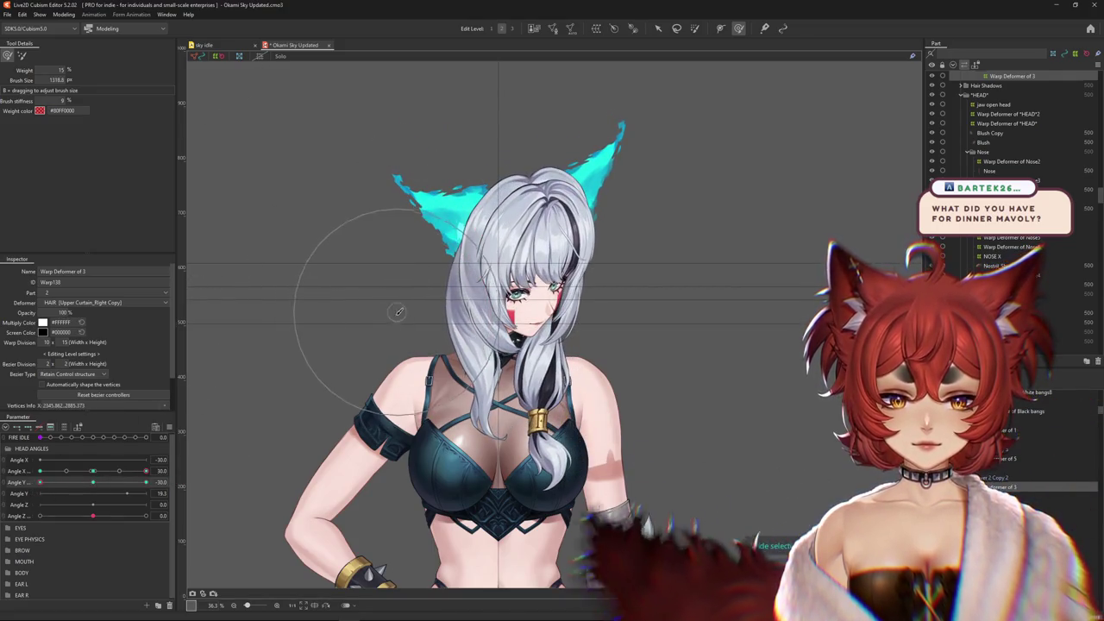
click(152, 481)
drag(152, 482, 40, 482)
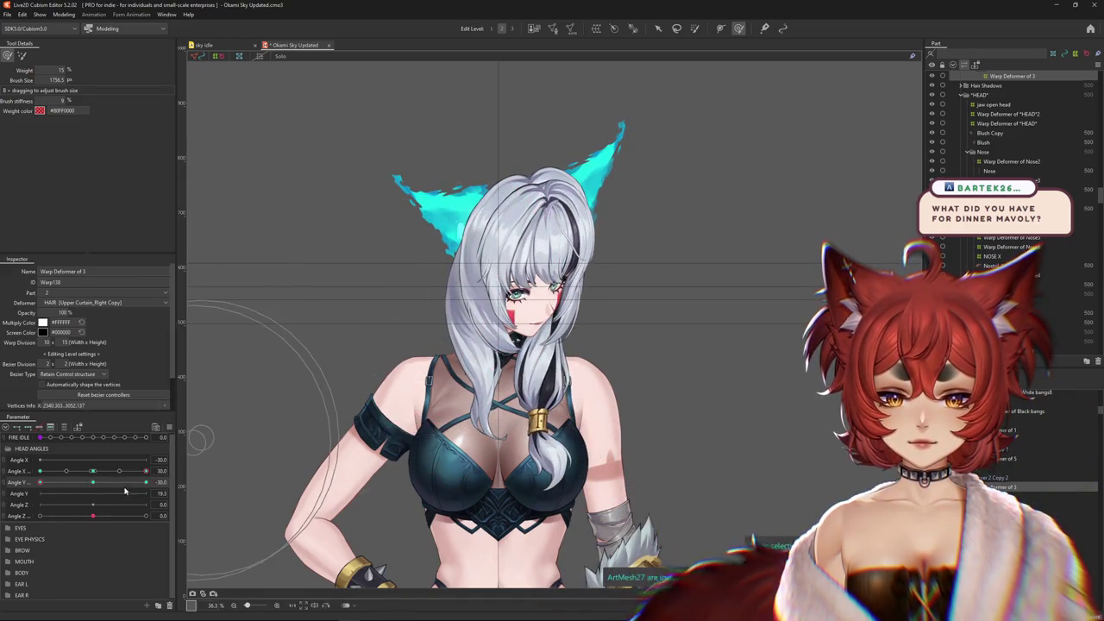
click(94, 484)
mouse_move(94, 487)
mouse_down()
mouse_move(26, 493)
mouse_move(152, 483)
mouse_up()
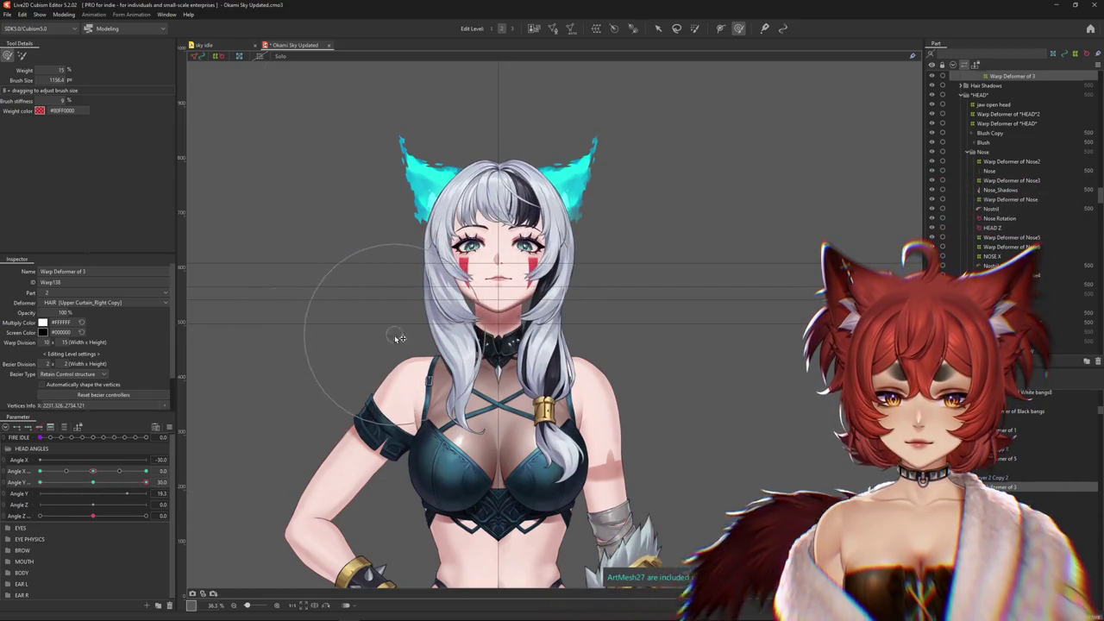
Resize the deform brush while sweeping the head through sideways and tilted corner poses
drag(399, 338, 440, 333)
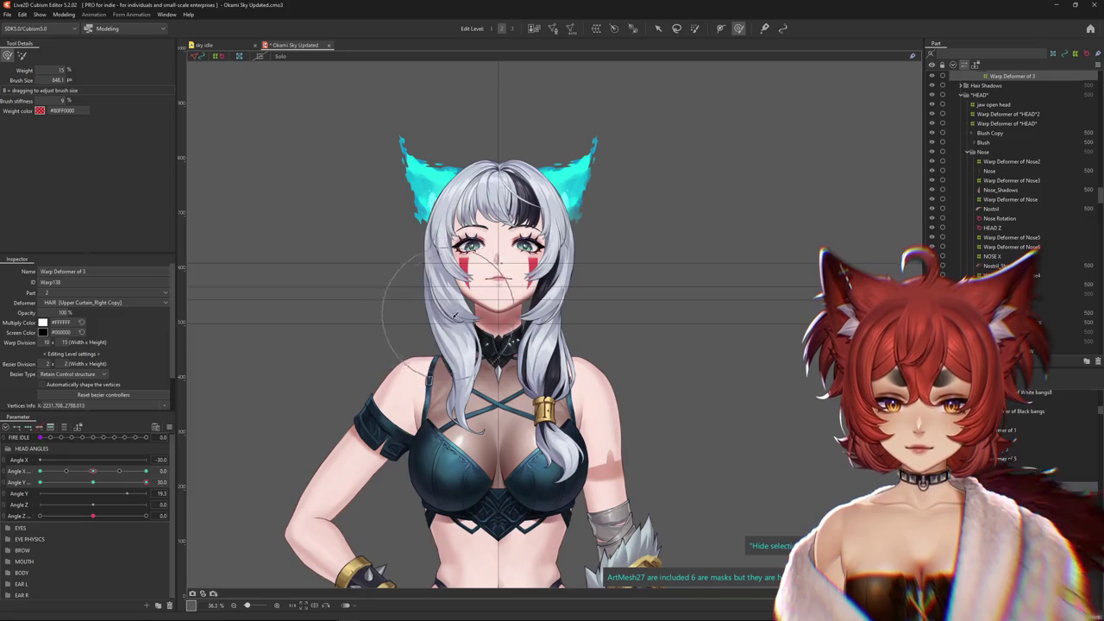
mouse_move(146, 482)
mouse_down()
mouse_move(43, 482)
mouse_move(267, 351)
mouse_up()
drag(92, 470, 29, 471)
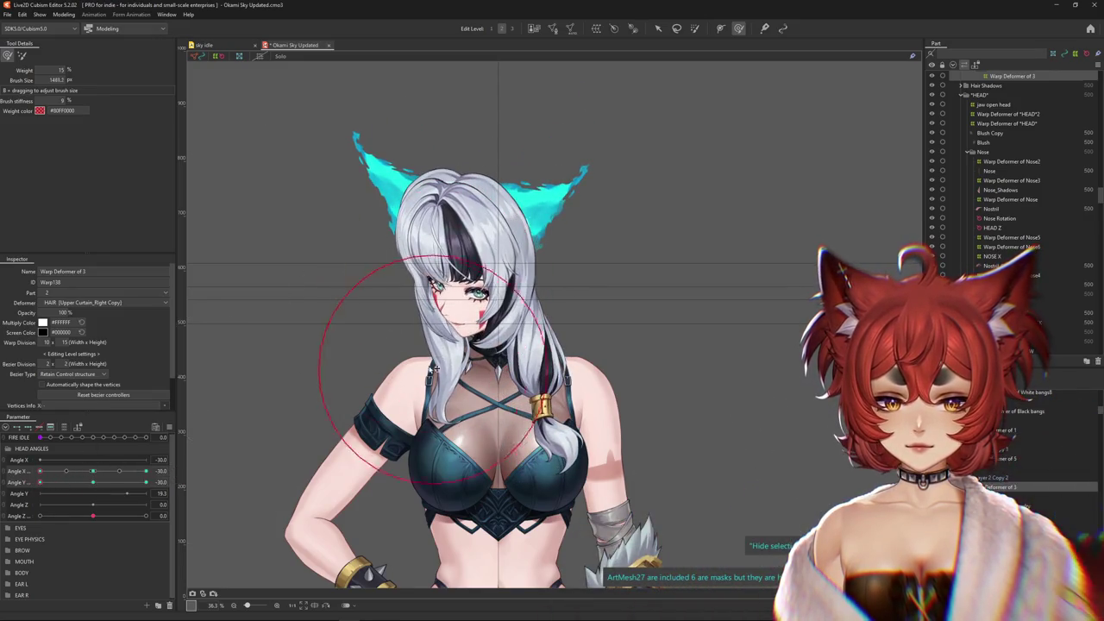
drag(454, 261, 412, 204)
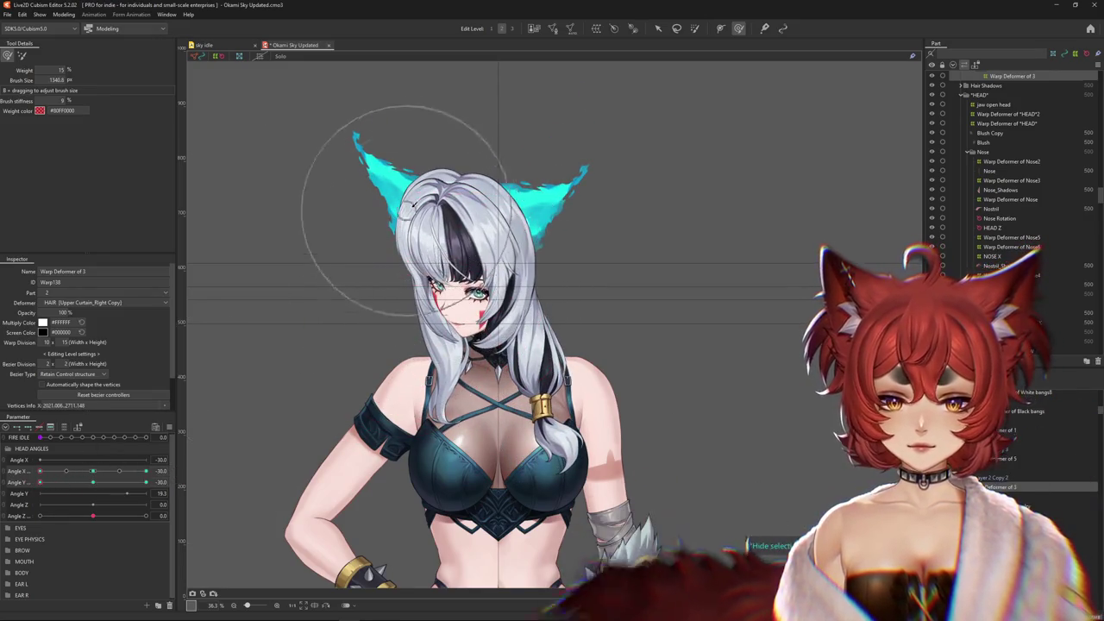
drag(85, 488, 35, 489)
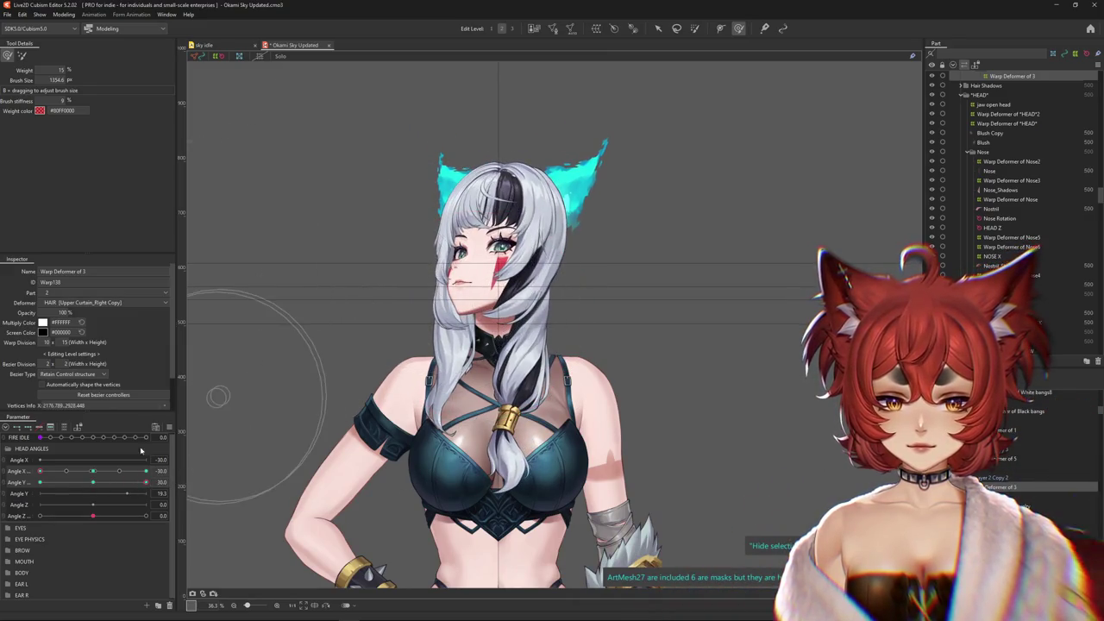
mouse_move(145, 482)
mouse_down()
mouse_move(67, 487)
mouse_move(288, 405)
mouse_up()
Resize the brush to about 1485 px at Angle X 30 / Angle Y -30, then select Warp Deformer of Jewelry
drag(145, 472, 93, 476)
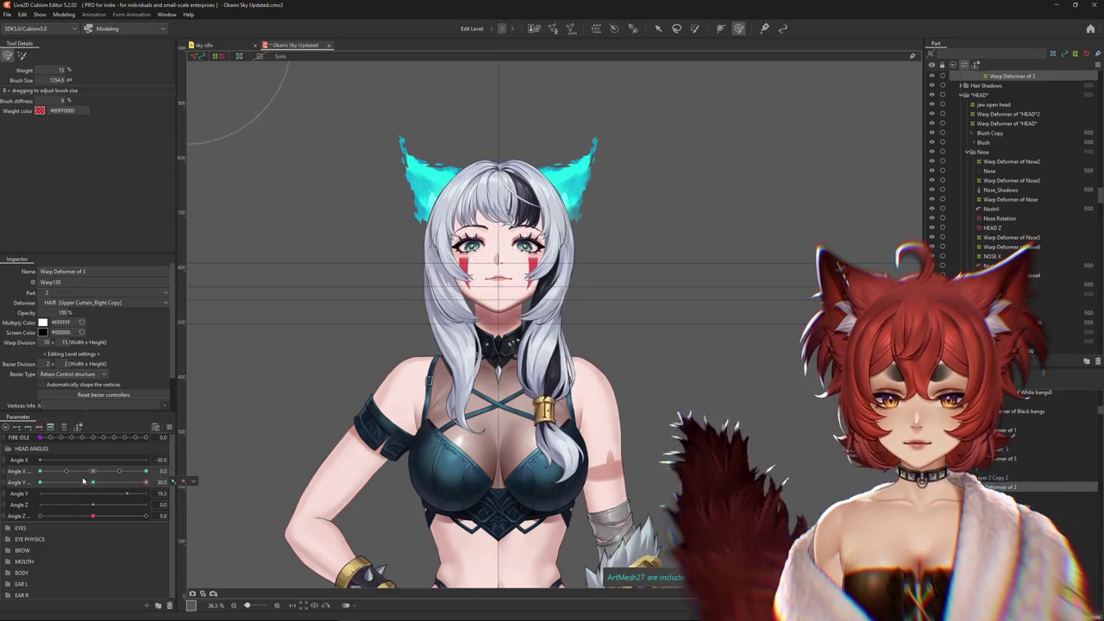
drag(94, 485, 194, 466)
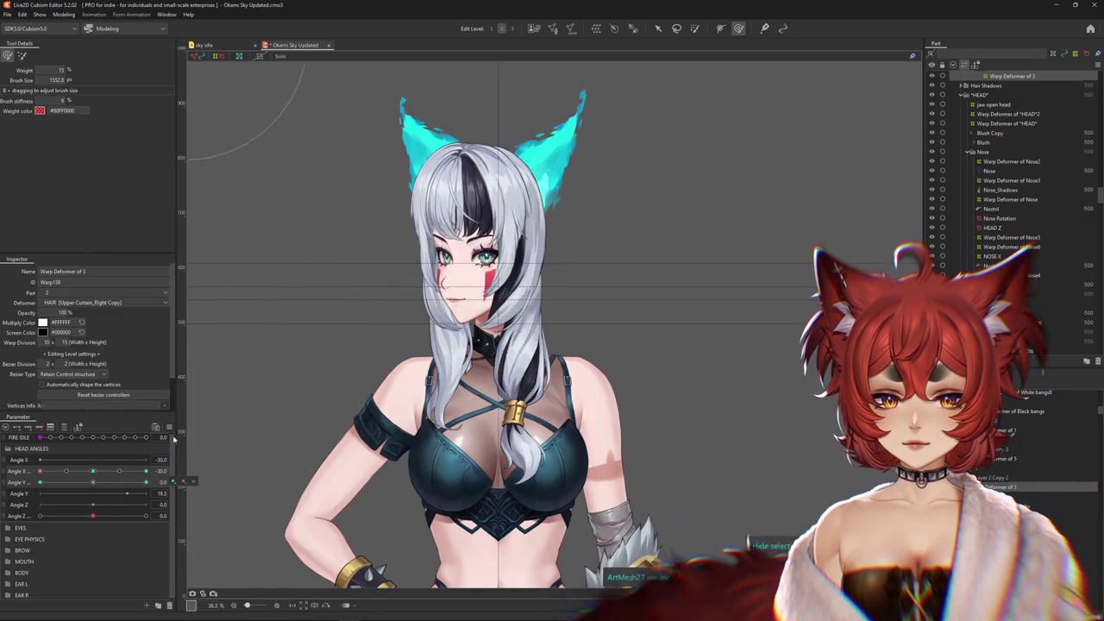
drag(92, 482, 36, 493)
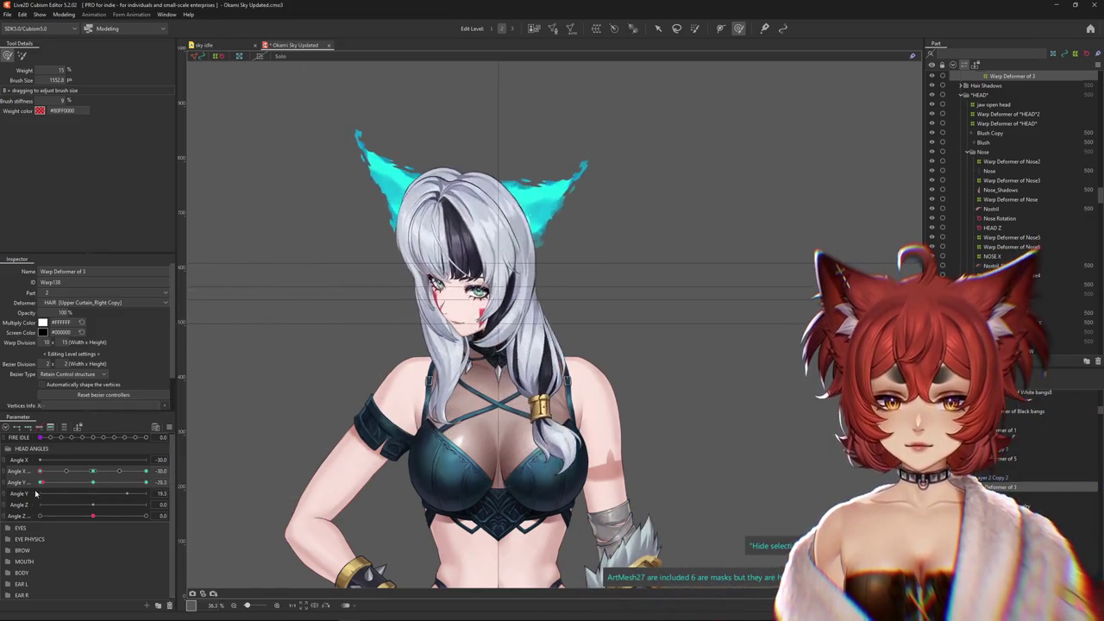
drag(405, 309, 396, 265)
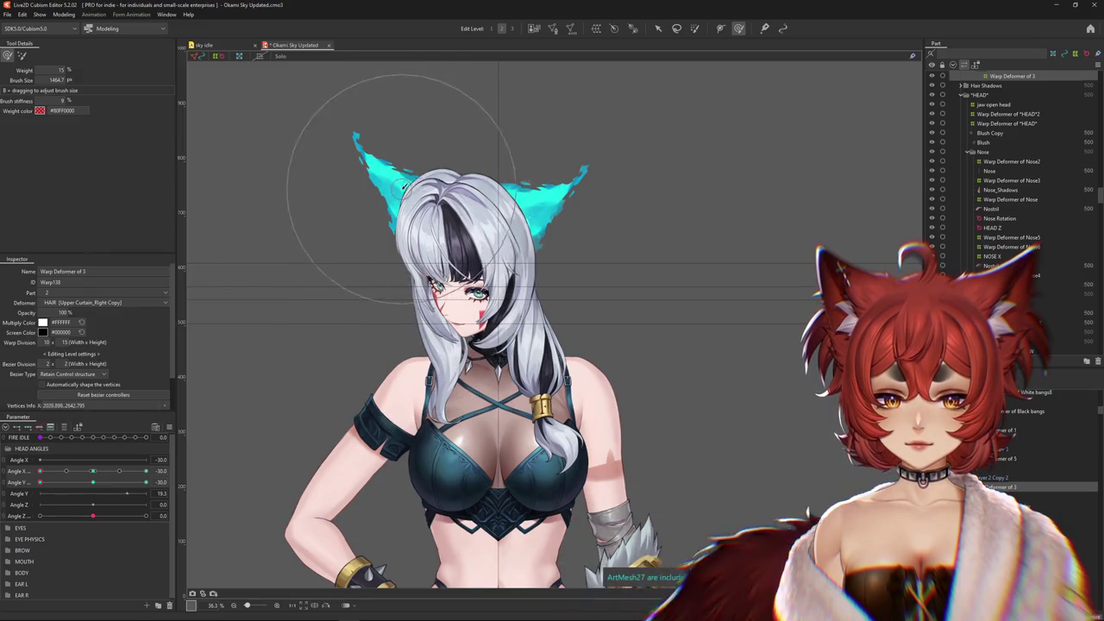
click(91, 474)
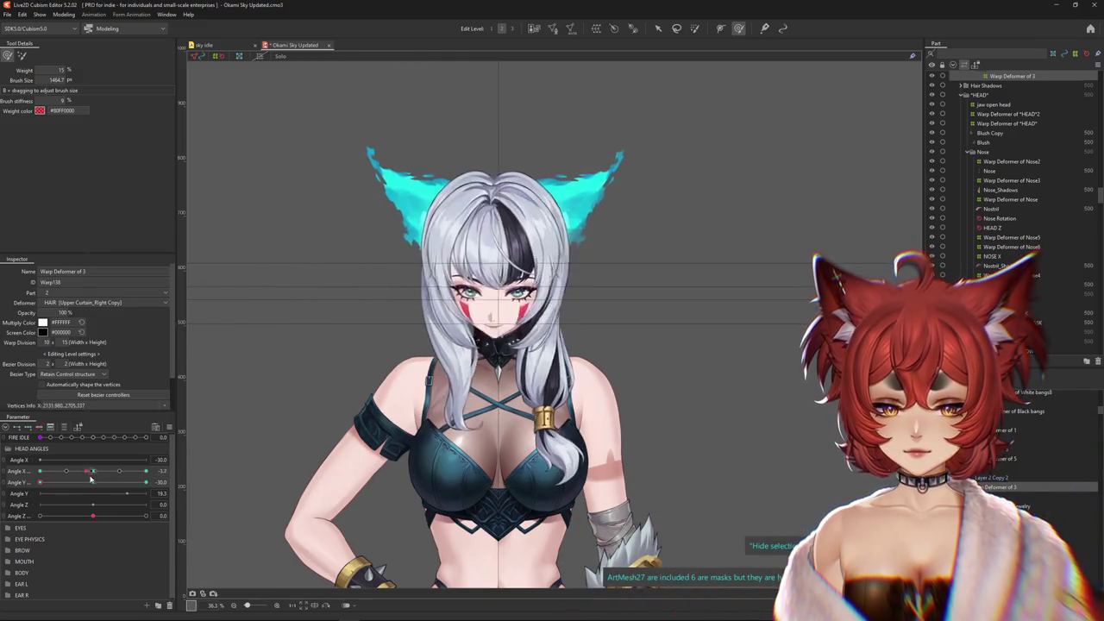
click(147, 484)
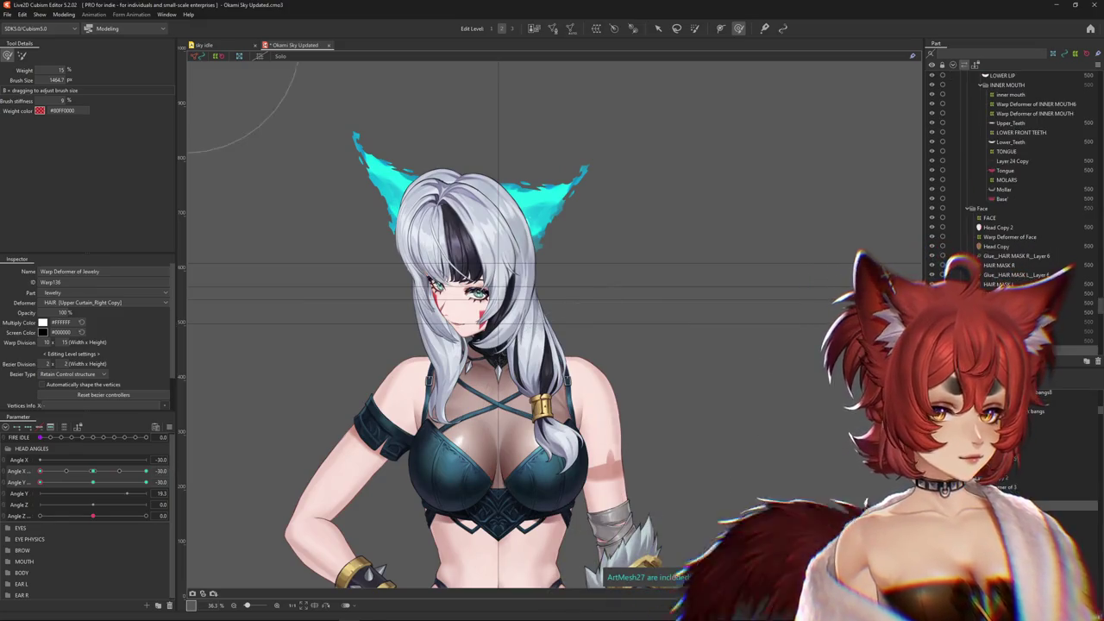
Scrub the head through the Angle X/Y corners and shrink the brush over the jewelry hair ring
click(94, 473)
drag(94, 484, 379, 377)
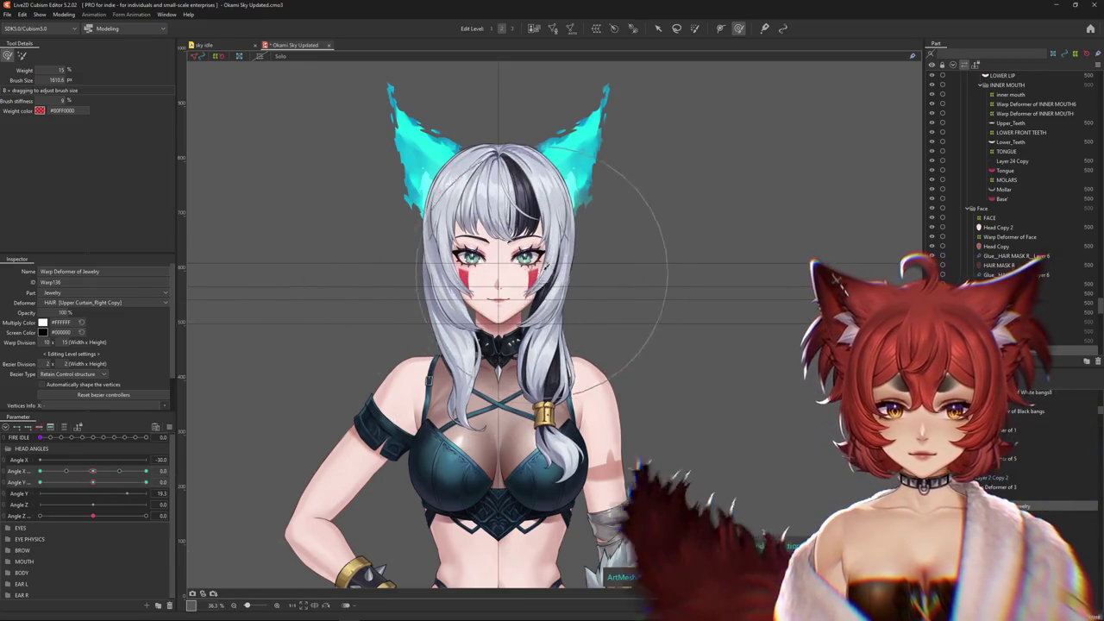
click(40, 482)
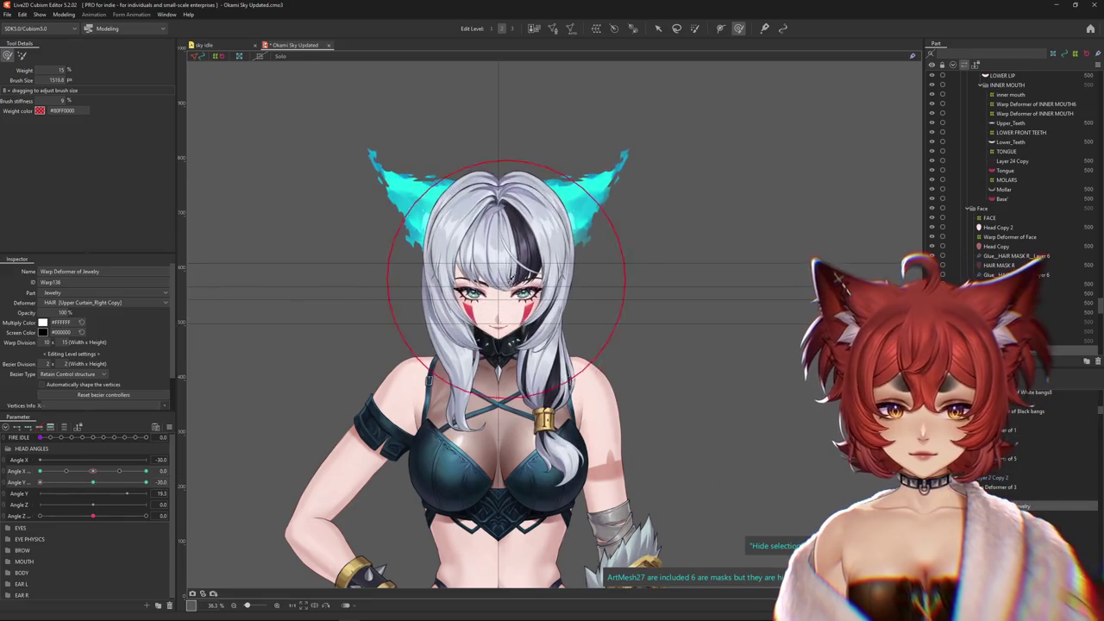
click(146, 471)
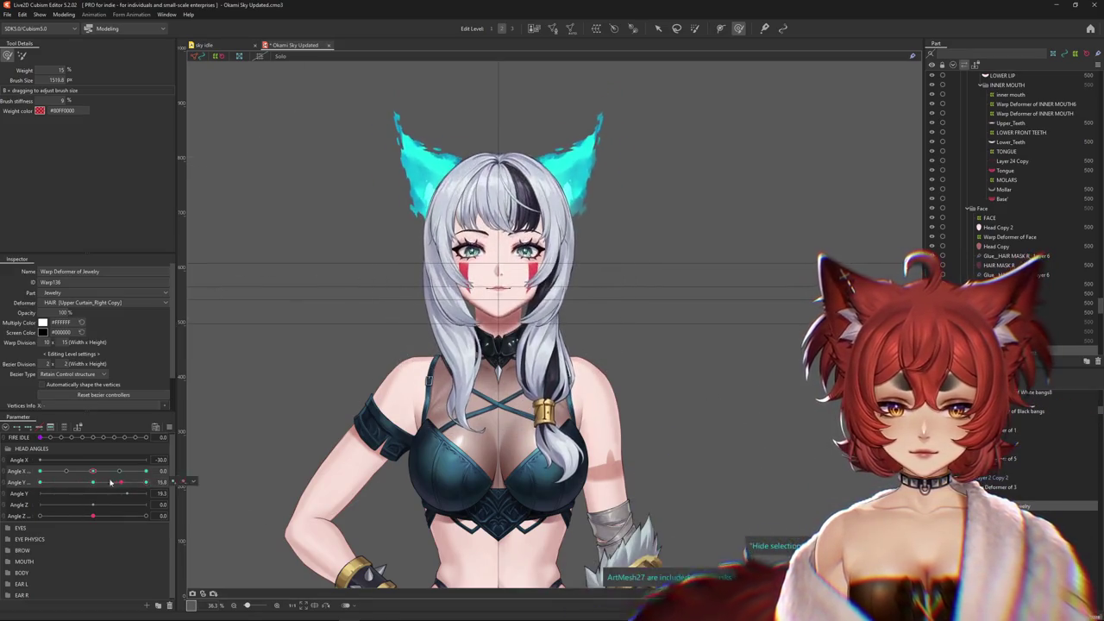
click(95, 472)
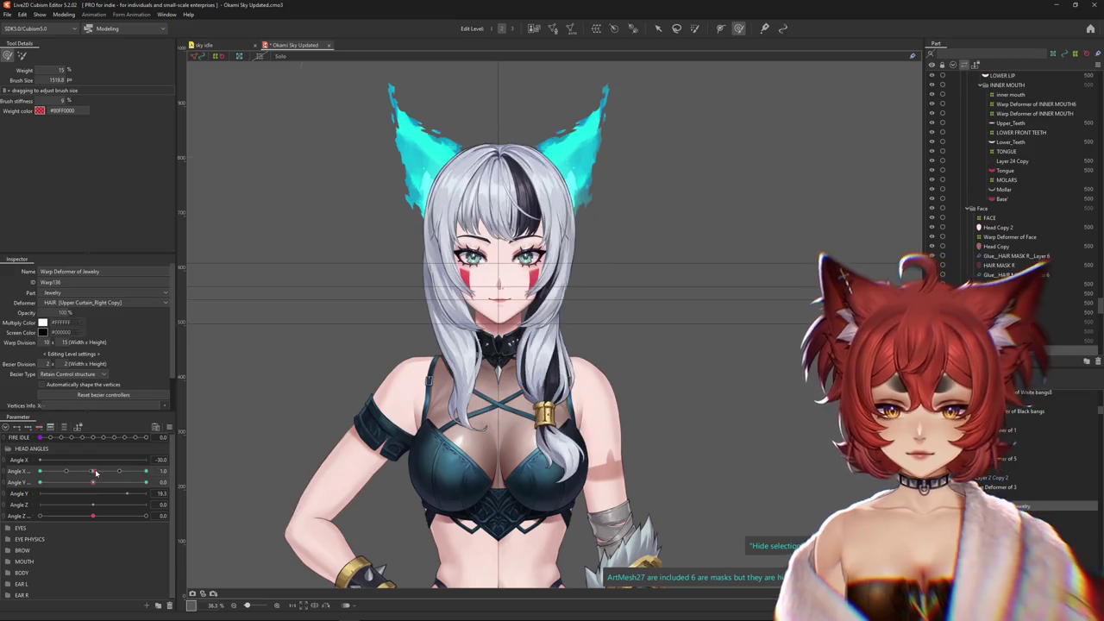
drag(97, 472, 146, 471)
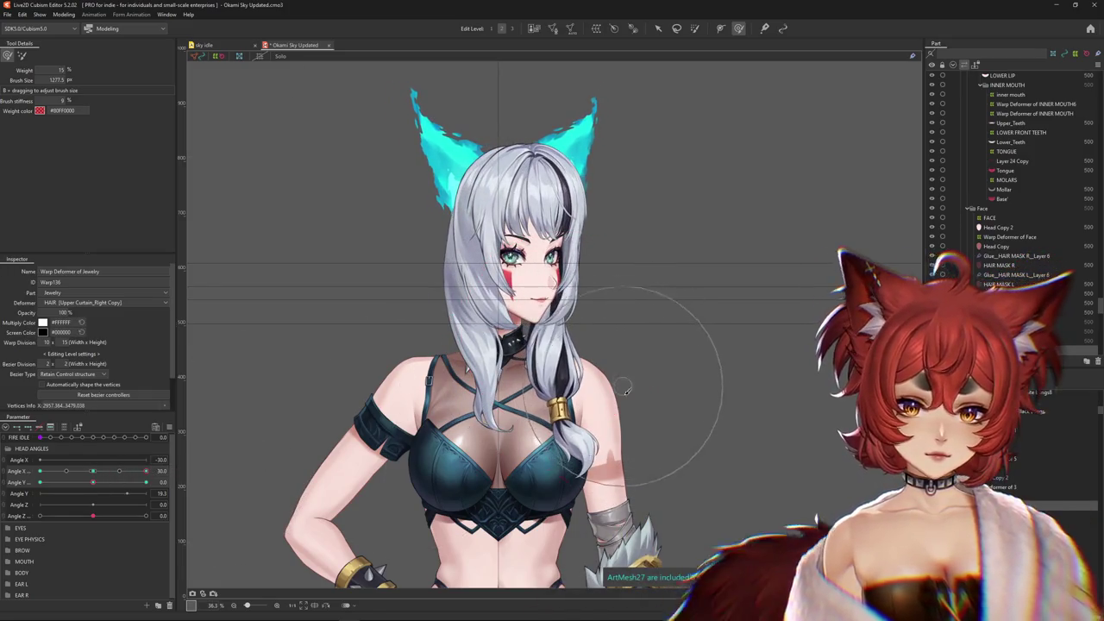
drag(483, 345, 448, 330)
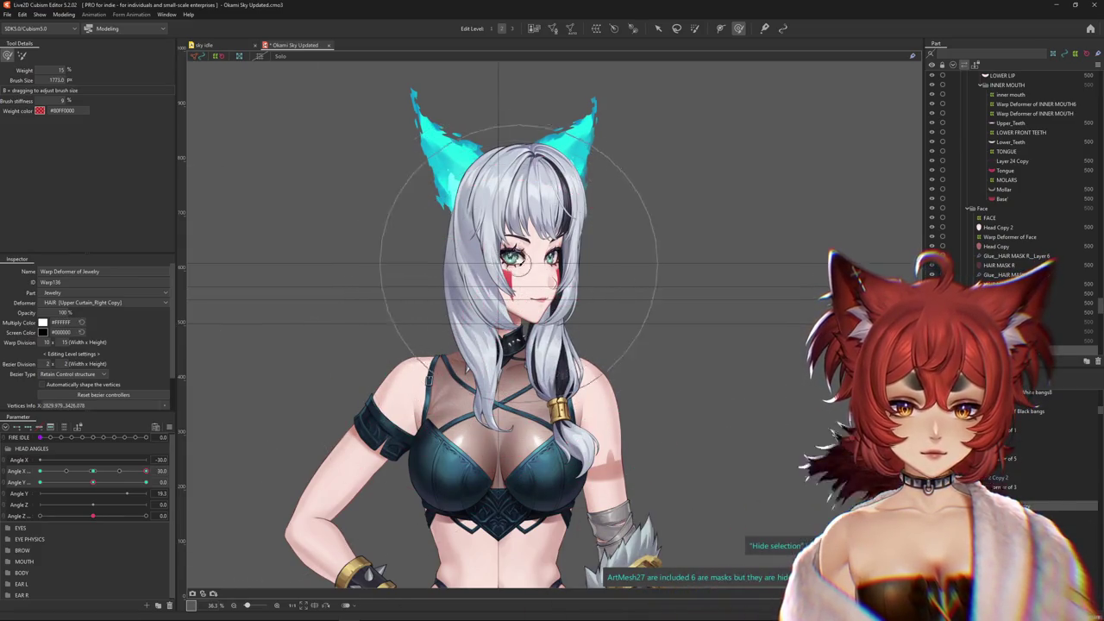
Swing the head between left and right, shrink the brush further and save with Ctrl+S
drag(146, 472, 3, 473)
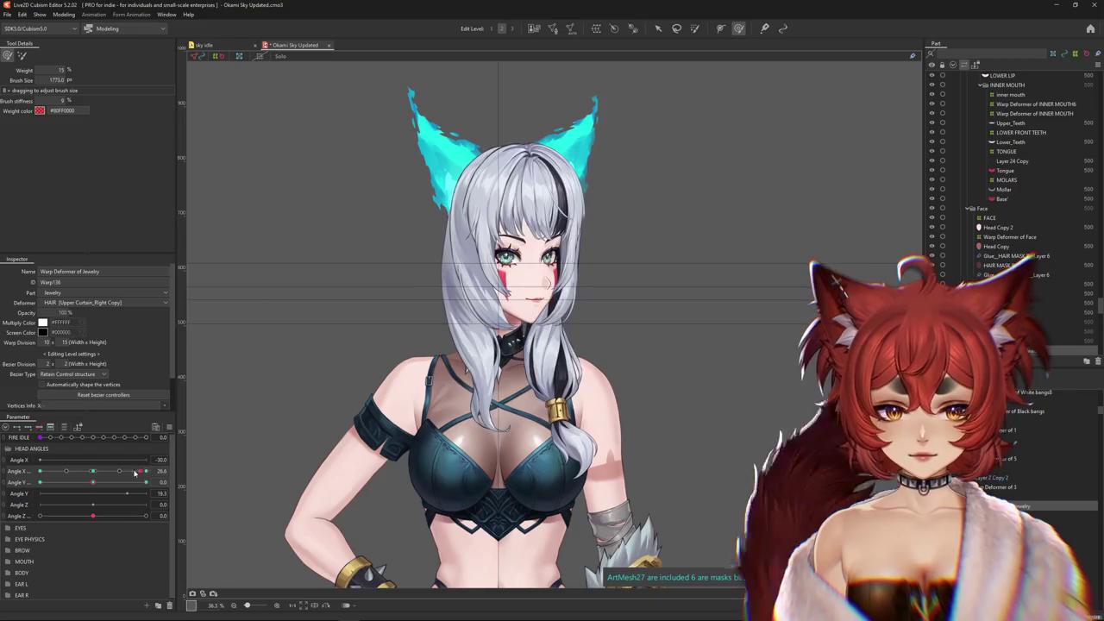
drag(81, 471, 40, 472)
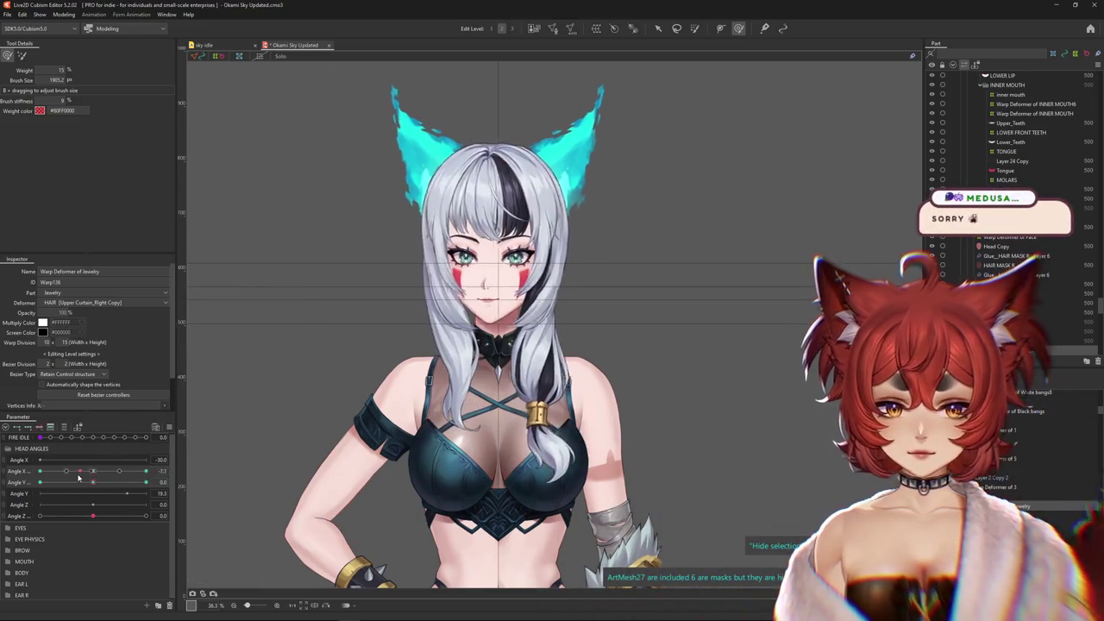
drag(527, 182, 528, 364)
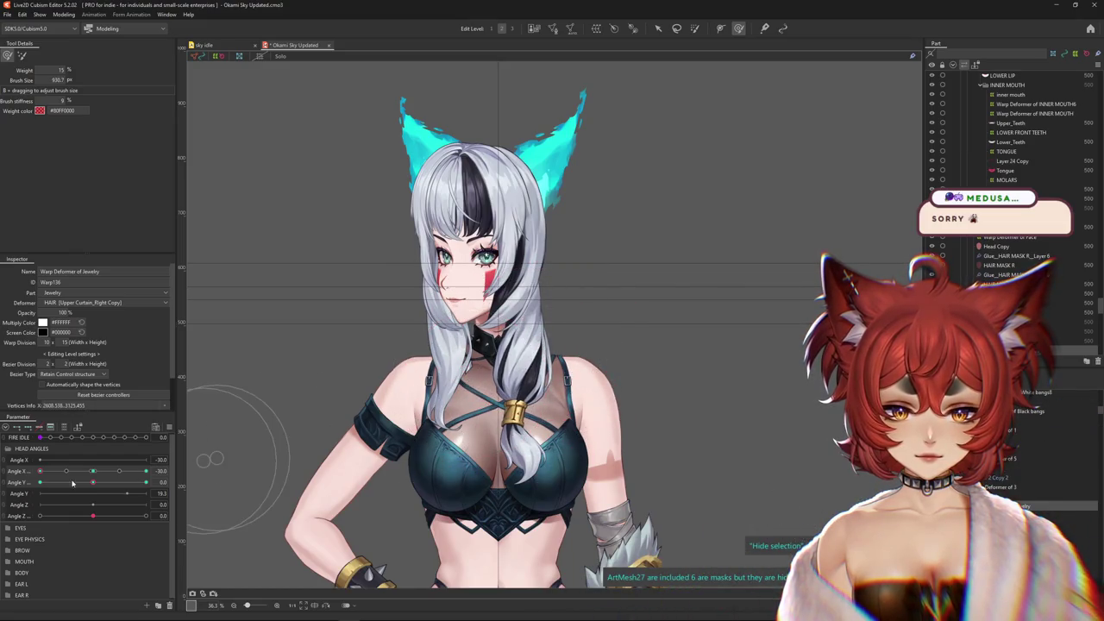
mouse_move(72, 483)
mouse_down()
mouse_move(129, 481)
mouse_move(40, 471)
mouse_up()
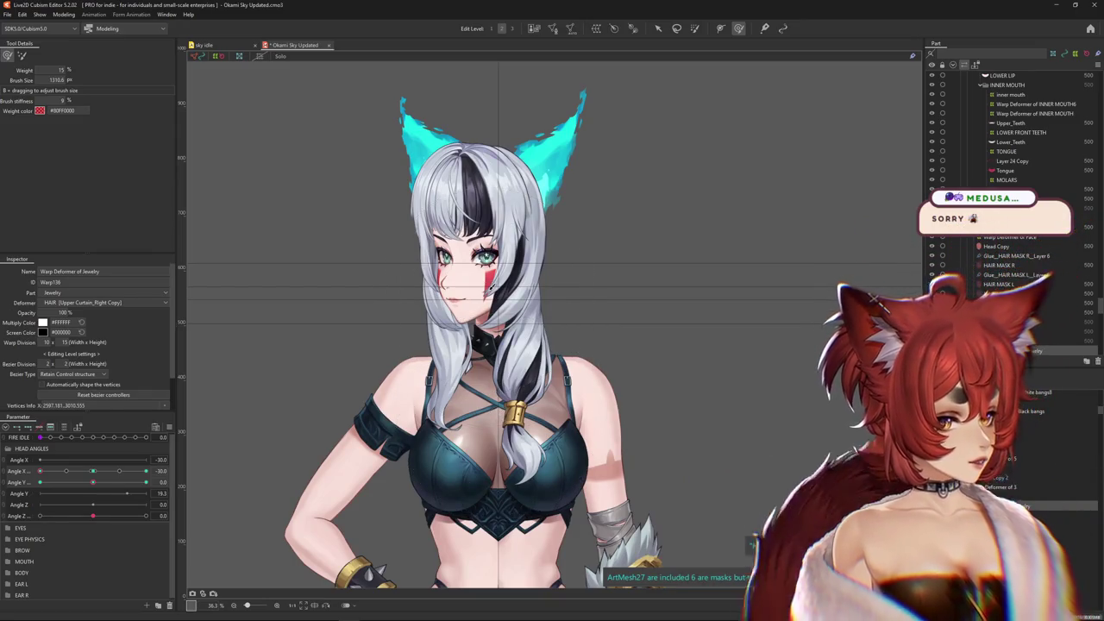
key(ctrl+s)
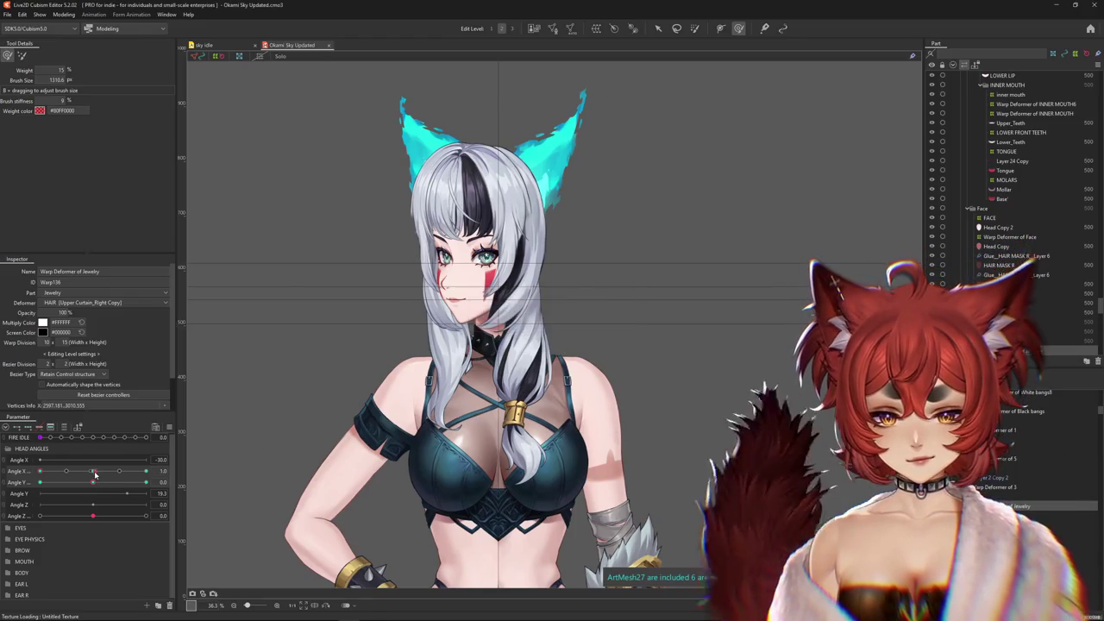
Return the head to face forward and bring up Synthesize corners pairing Angle X AUG with Angle Y AUG
drag(98, 475, 92, 475)
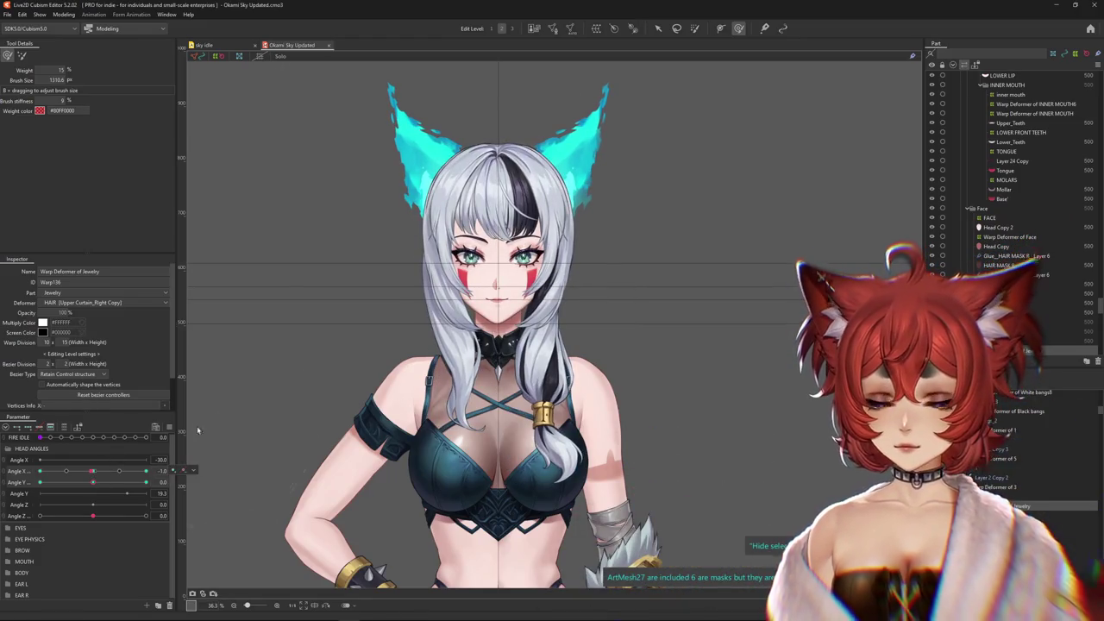
scroll(651, 374, up, 2)
scroll(651, 374, up, 1)
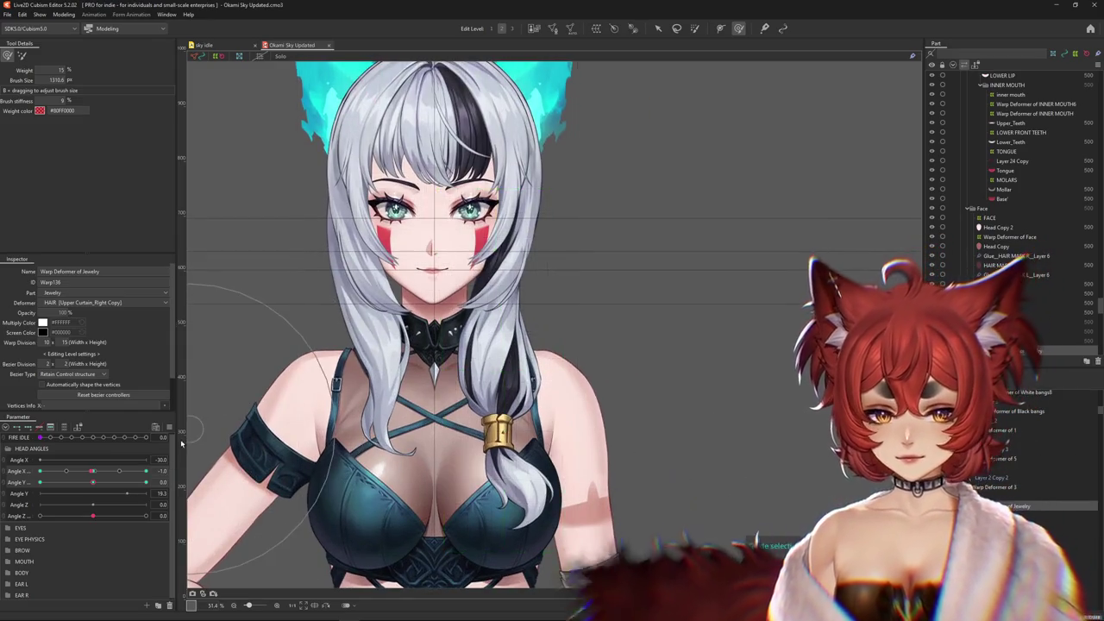
click(170, 429)
Synthesize the Angle X/Y corner keyforms and push the hair strand and jewelry warp right at a full turn
click(210, 453)
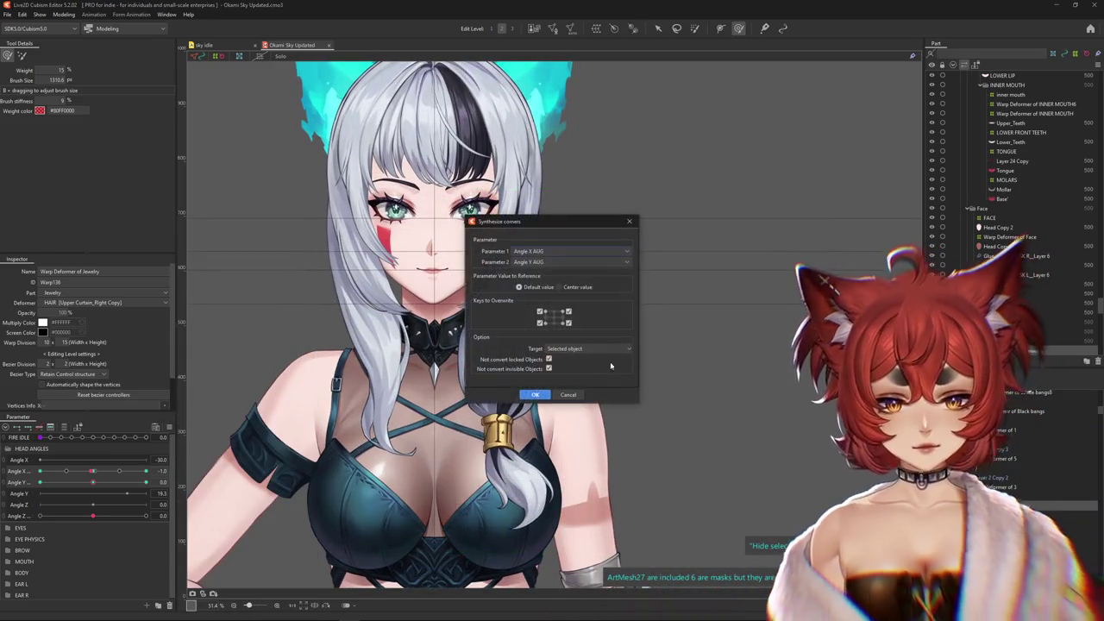
click(534, 394)
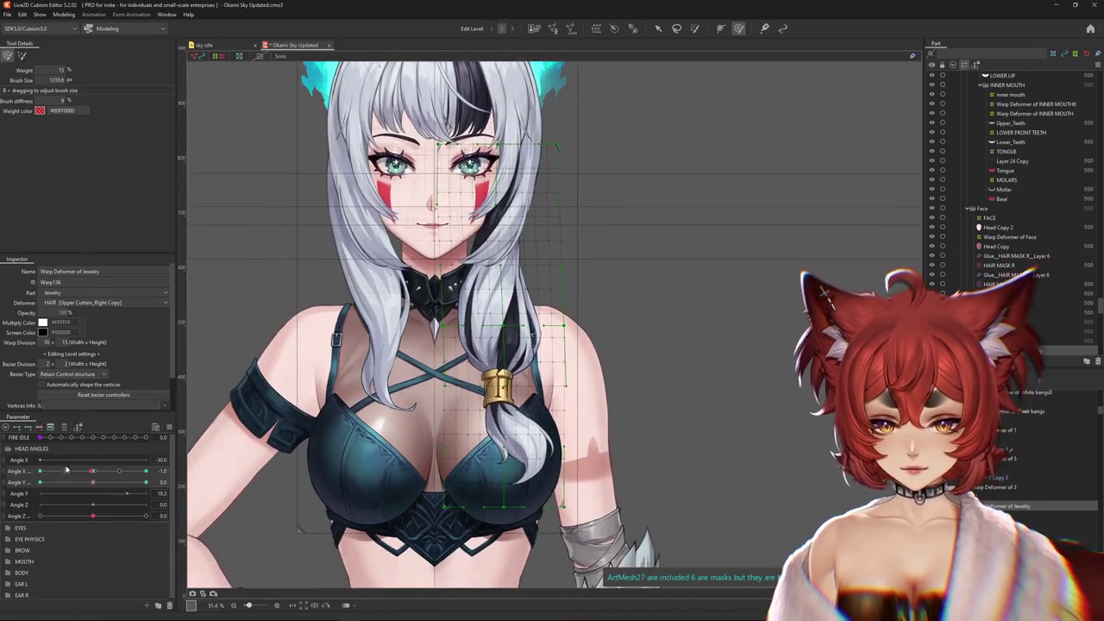
drag(67, 469, 40, 471)
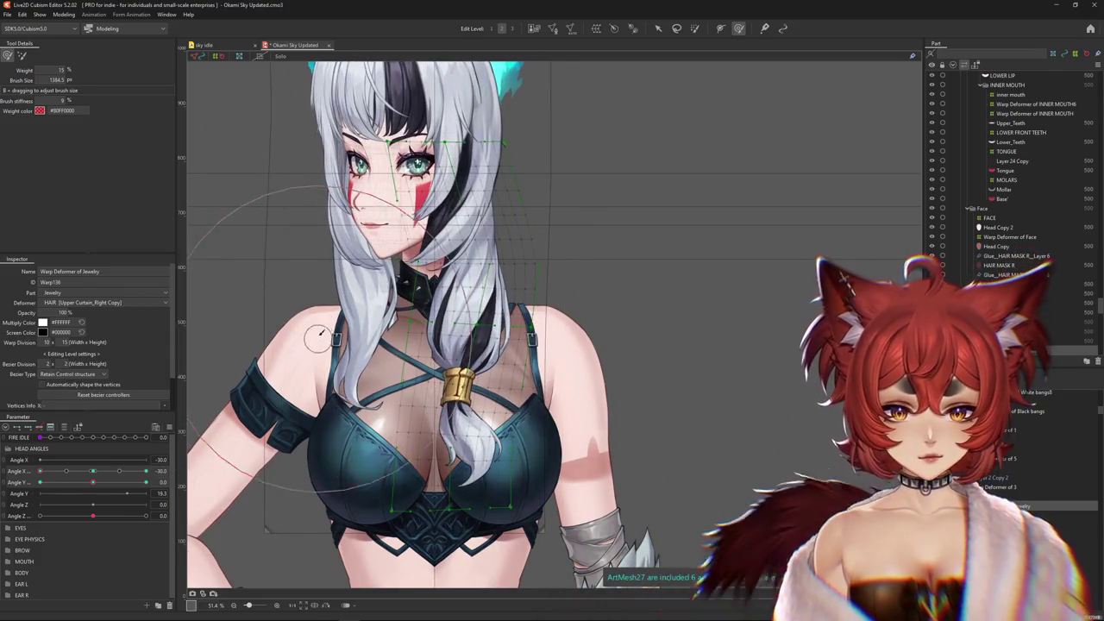
scroll(394, 271, down, 3)
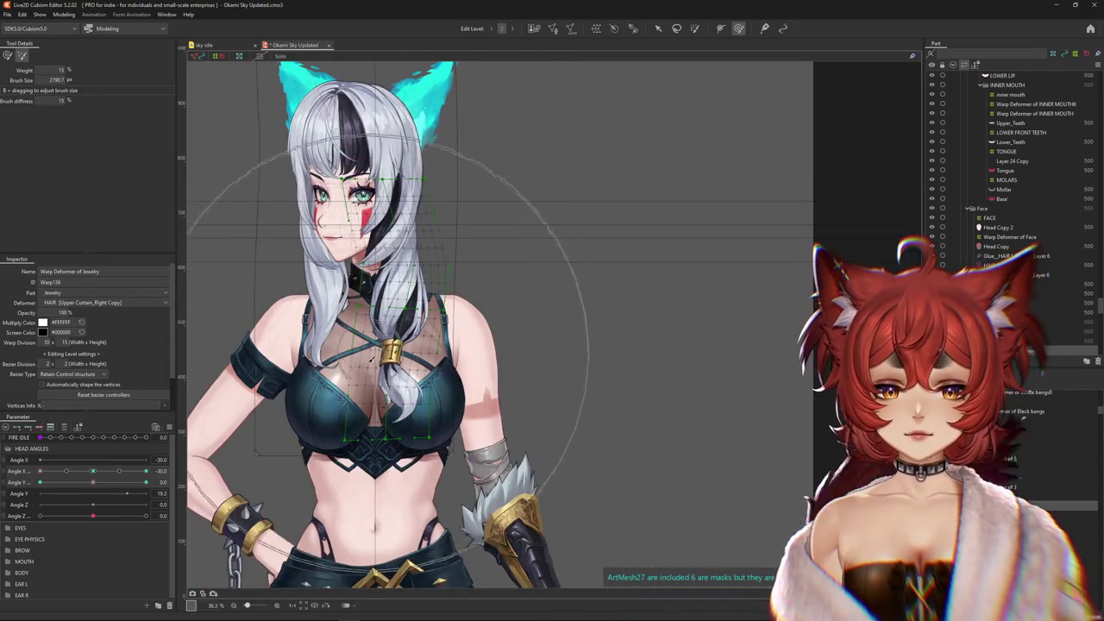
click(94, 471)
mouse_move(94, 473)
mouse_down()
mouse_move(26, 476)
mouse_move(147, 474)
mouse_up()
click(463, 454)
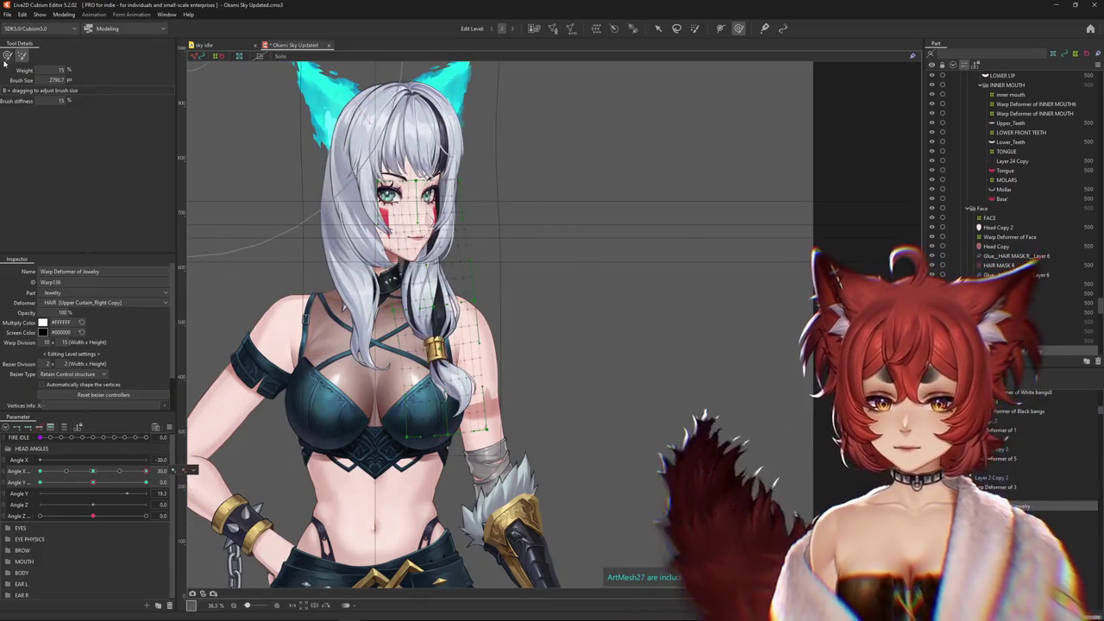
drag(448, 425, 480, 419)
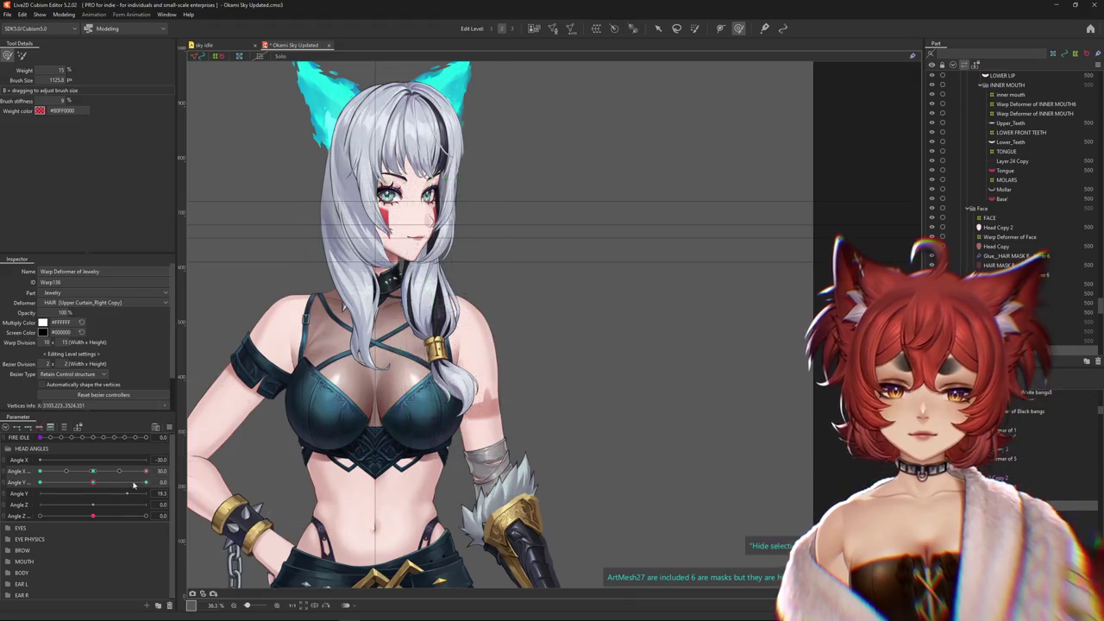
Check the head poses and re-run Synthesize corners for Angle X AUG and Angle Y AUG
drag(145, 471, 40, 471)
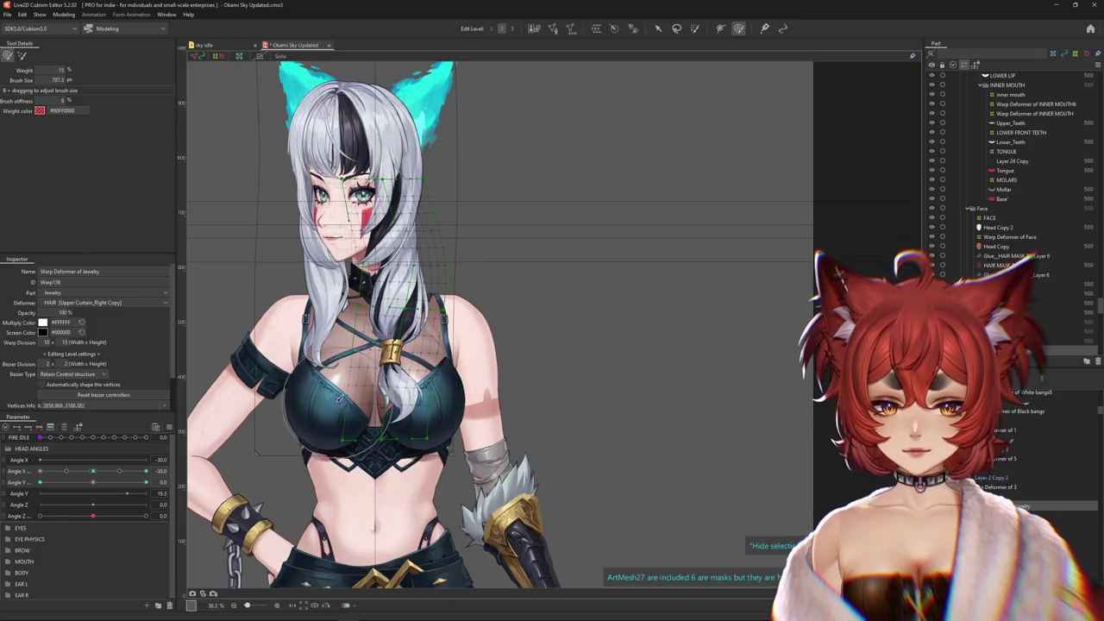
click(93, 471)
mouse_move(93, 482)
mouse_down()
mouse_move(44, 486)
mouse_move(91, 482)
mouse_up()
click(173, 427)
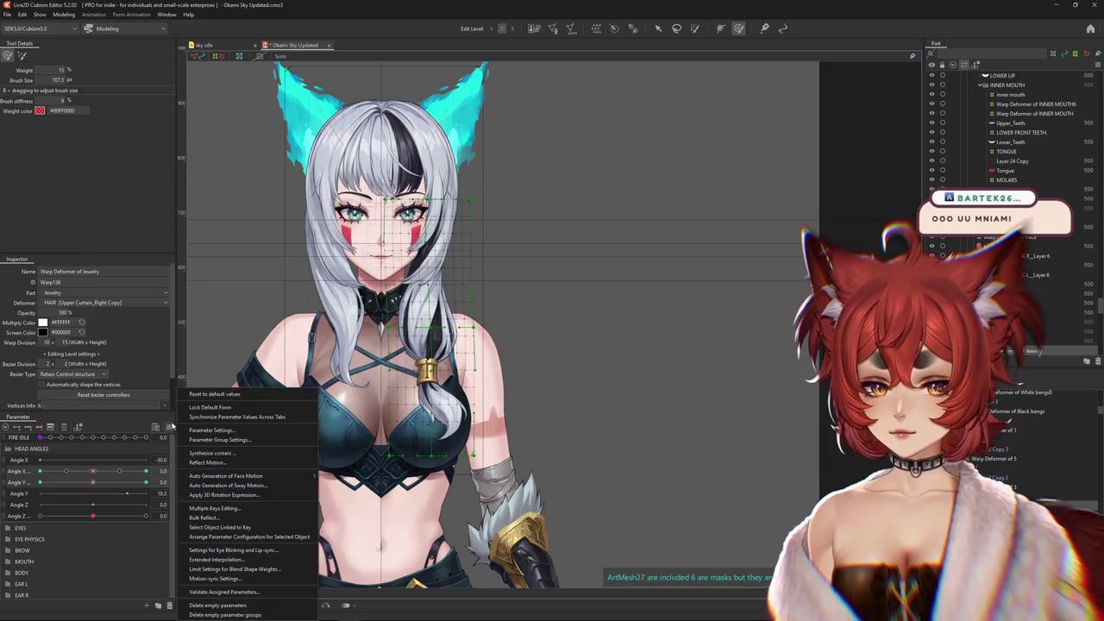
click(203, 450)
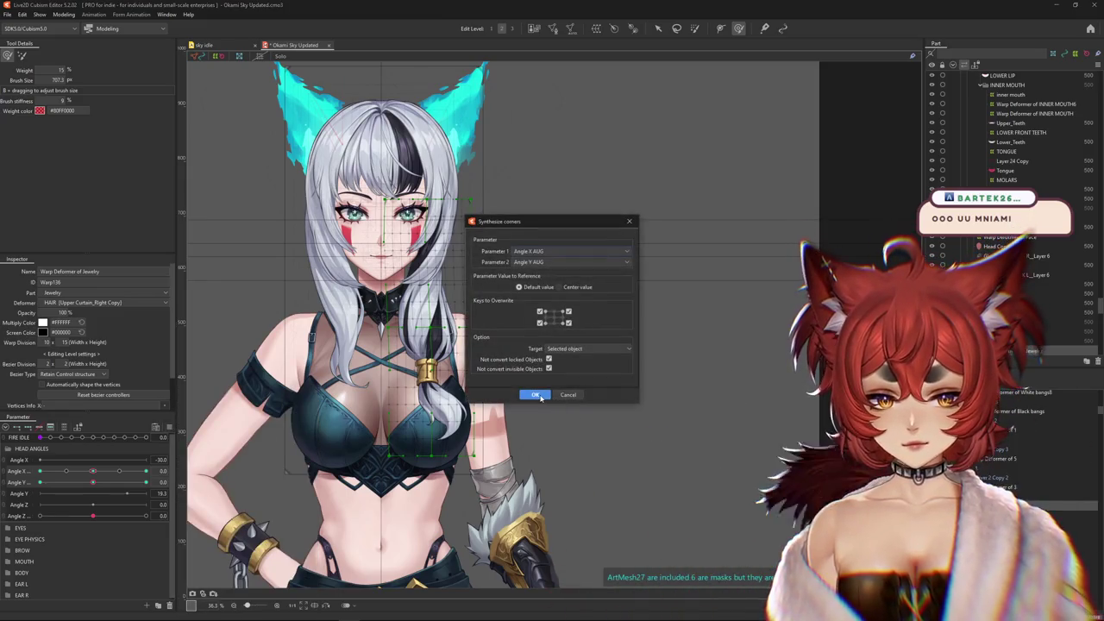
click(538, 393)
scroll(539, 394, up, 5)
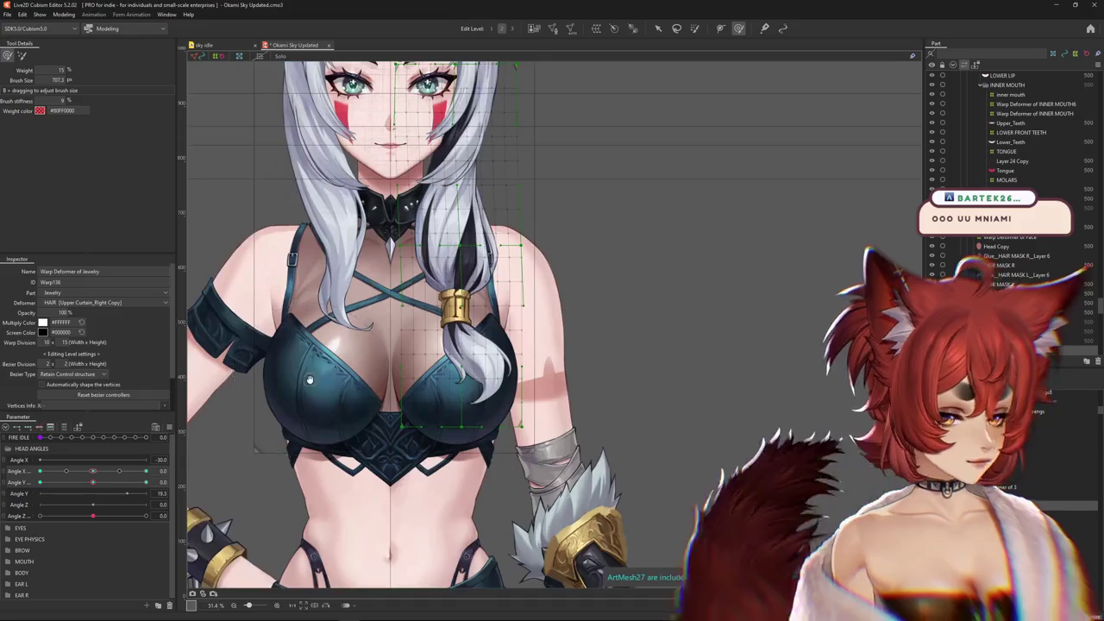
Move the head to a combined X/Y corner and resize the deformation area to check the hair
drag(153, 470, 369, 323)
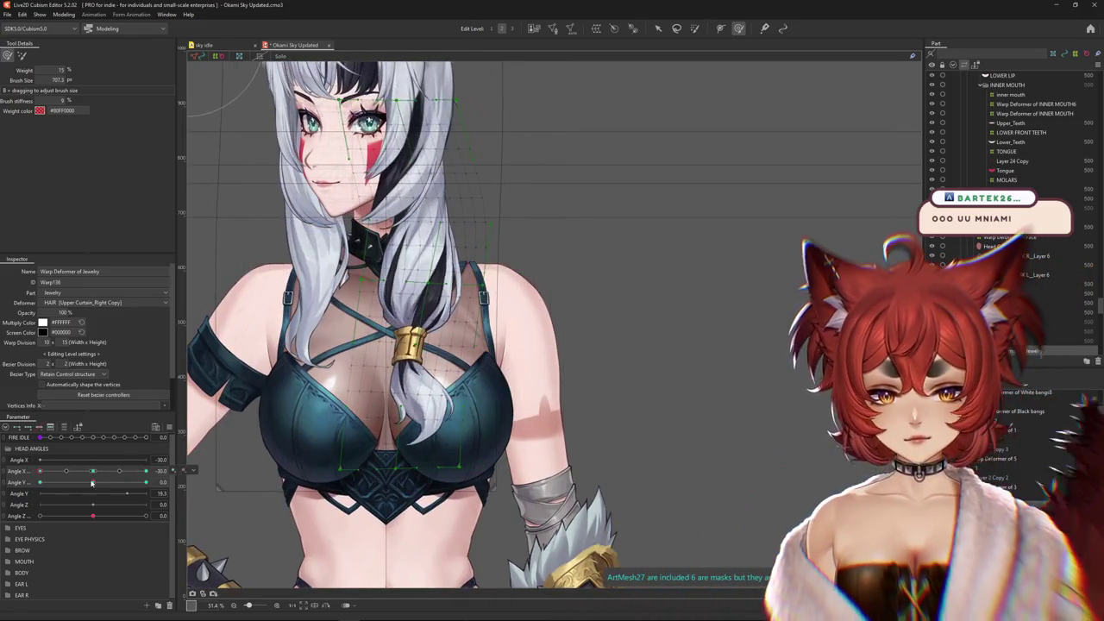
scroll(368, 323, down, 3)
scroll(388, 388, down, 2)
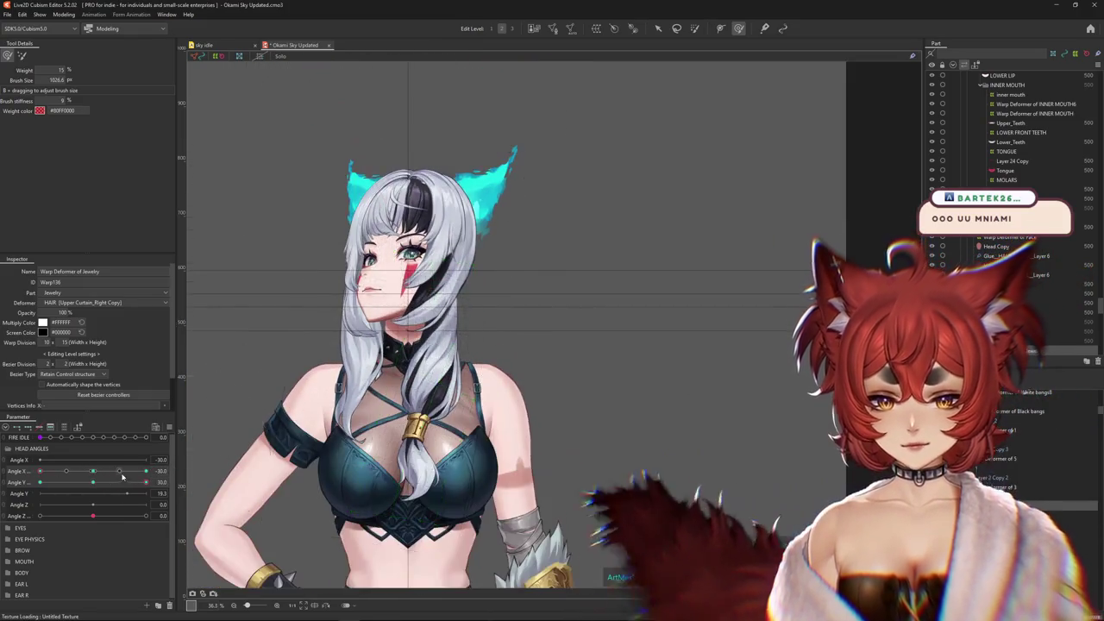
drag(403, 521, 446, 440)
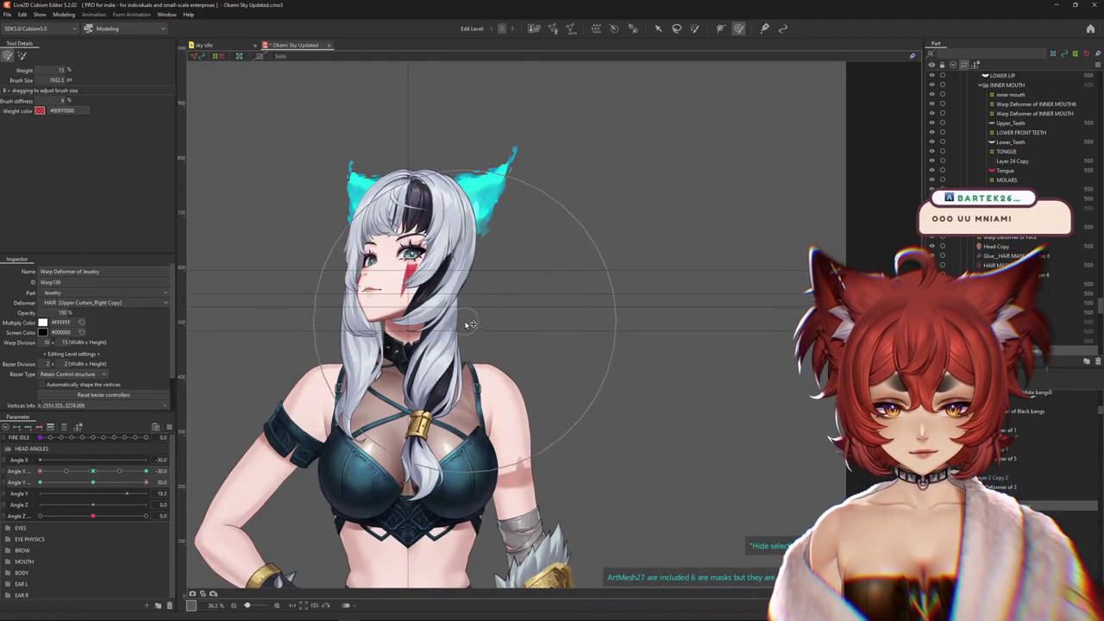
drag(422, 495, 270, 479)
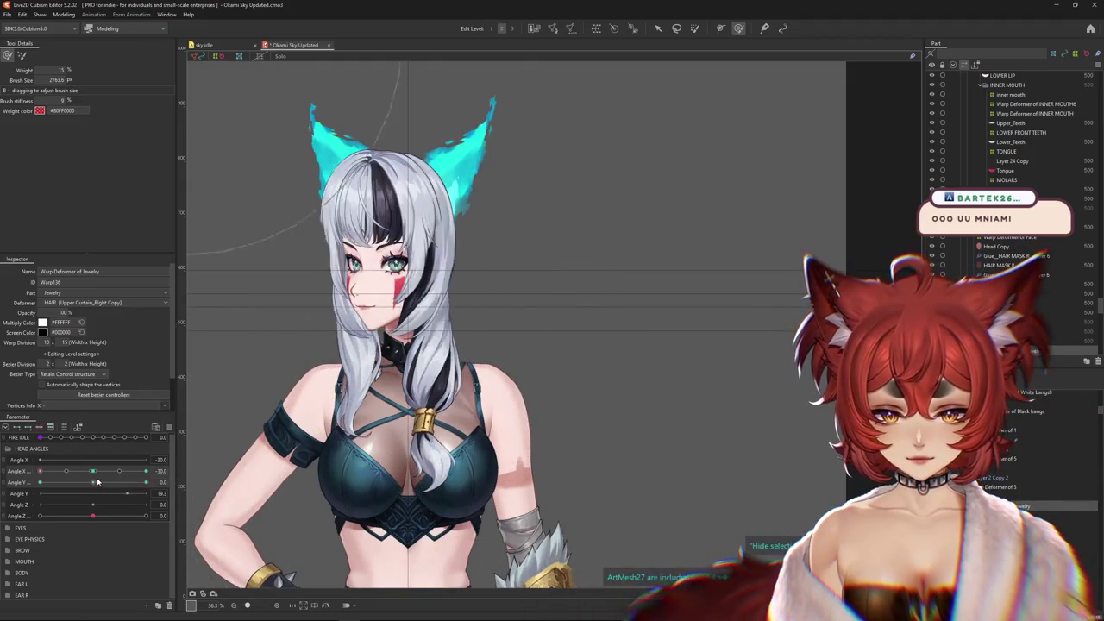
scroll(440, 526, down, 2)
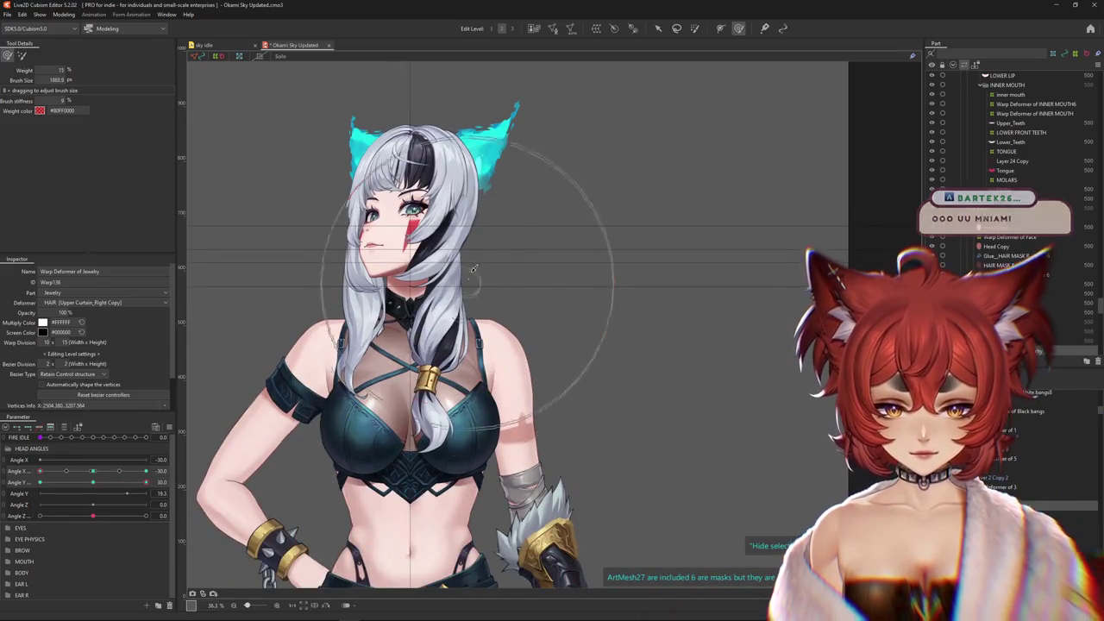
drag(234, 383, 176, 420)
With Angle X near -30, reshape the jewelry warp and the gold hair tie over the torso
drag(94, 471, 92, 471)
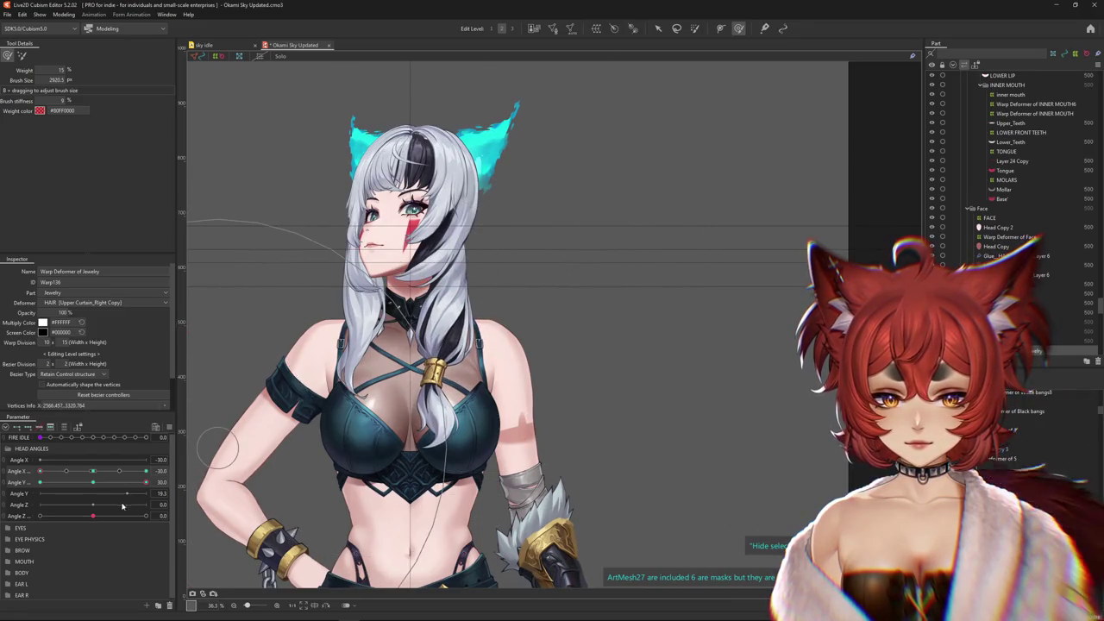
click(44, 472)
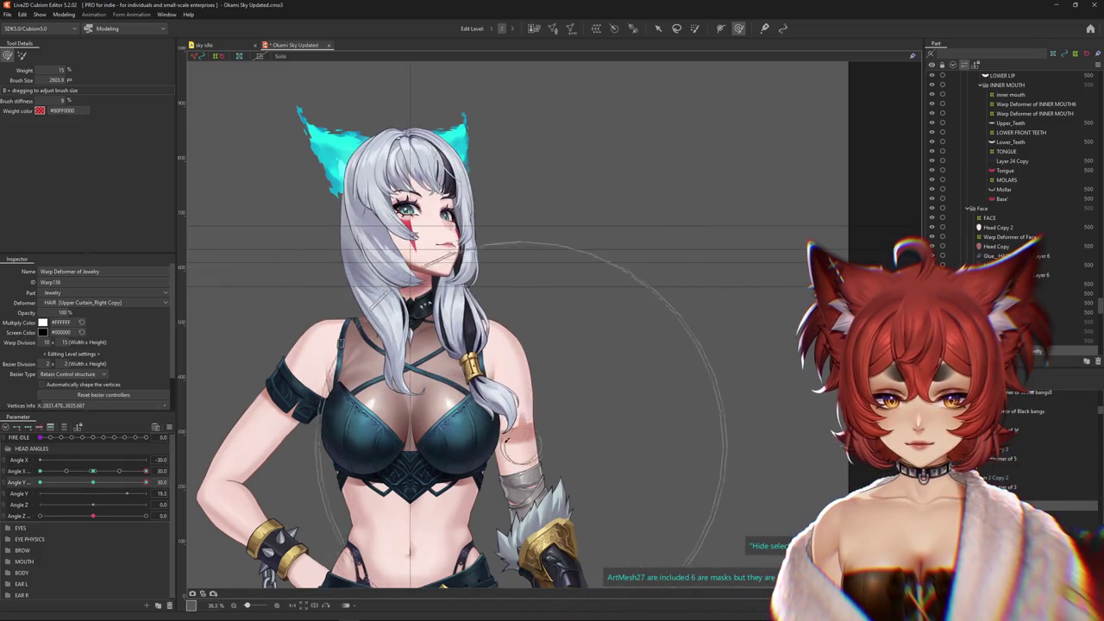
drag(92, 514, 93, 515)
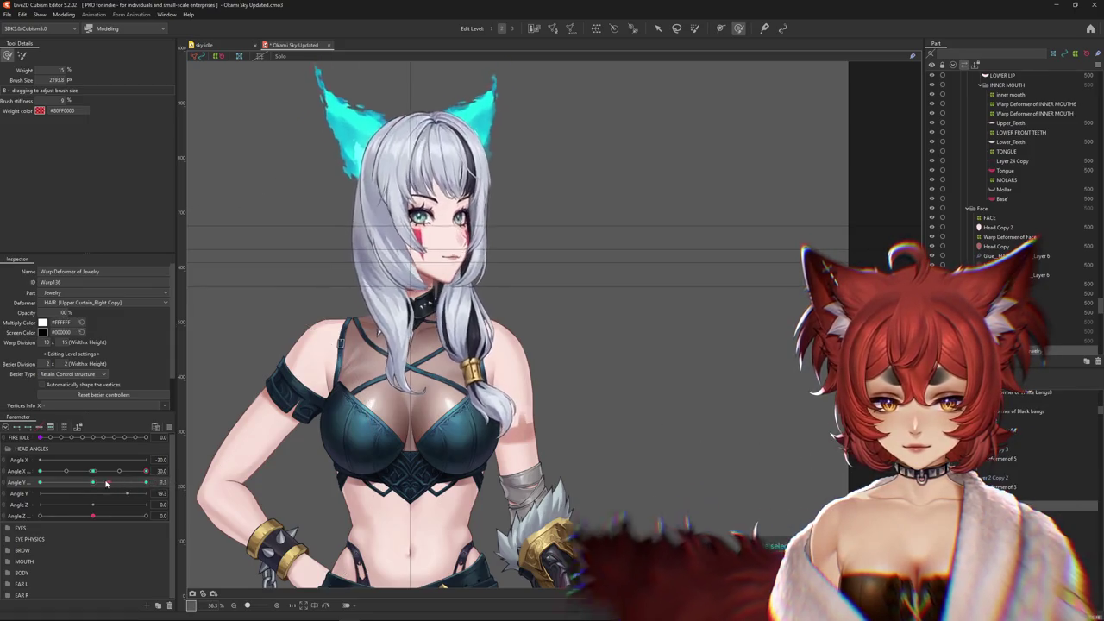
drag(564, 469, 501, 496)
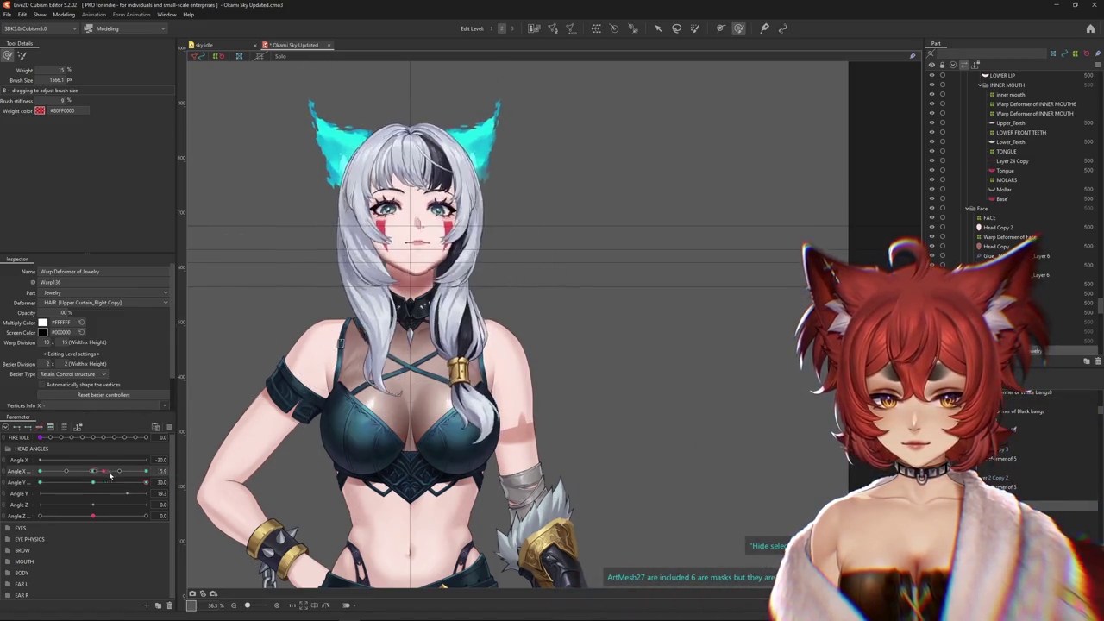
drag(517, 328, 481, 473)
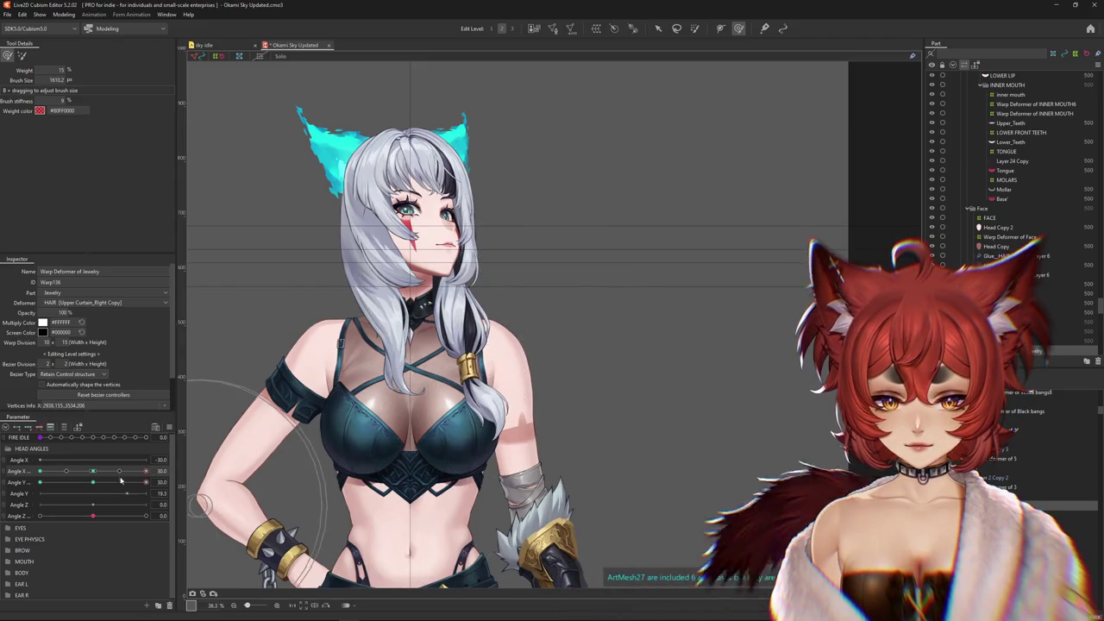
drag(121, 480, 158, 480)
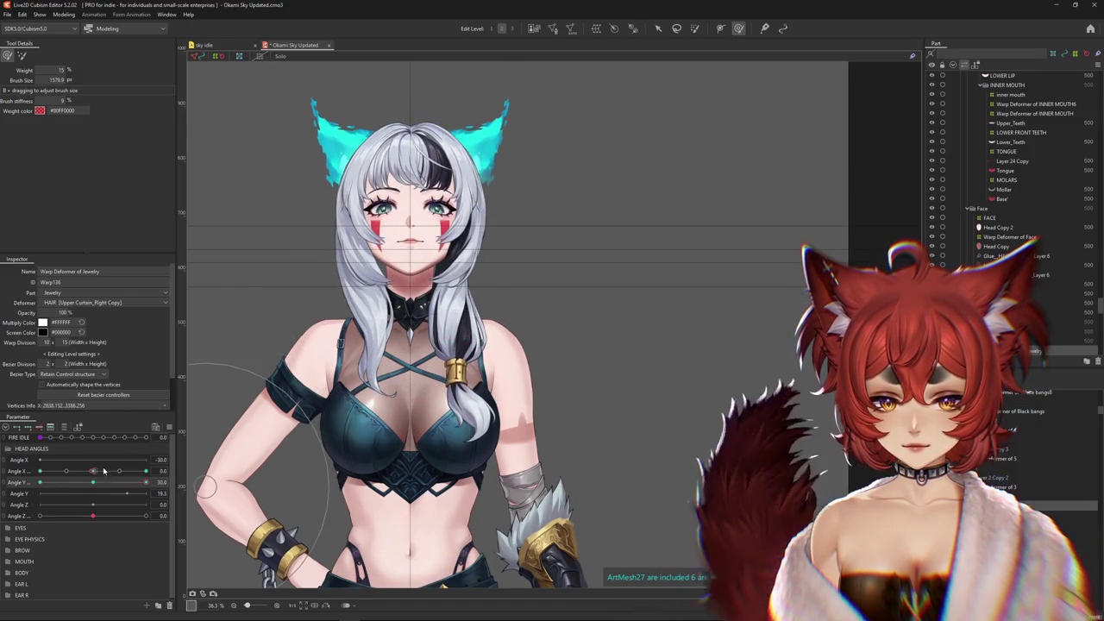
At Angle X -30, warp the hair strand using a wider deformation area
drag(103, 471, 9, 480)
drag(74, 494, 39, 472)
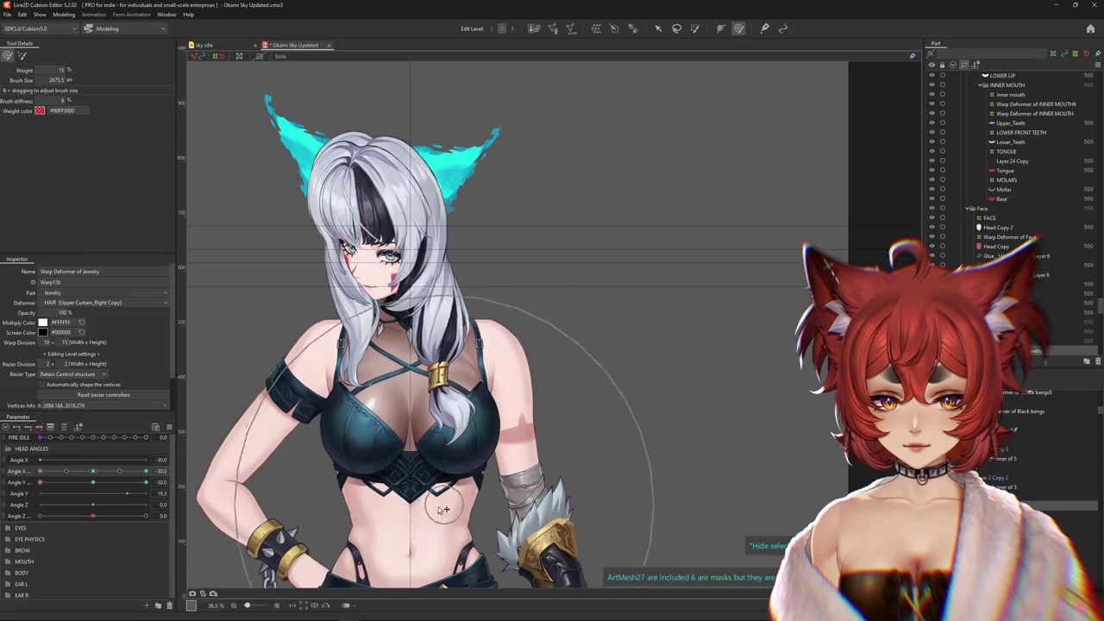
drag(373, 401, 398, 389)
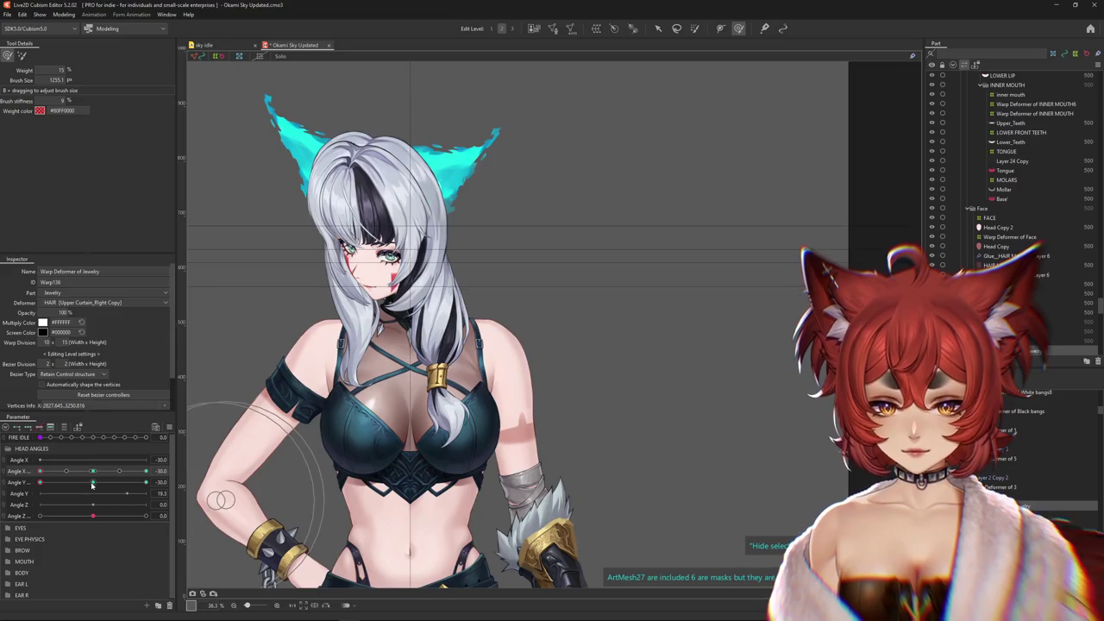
drag(92, 484, 92, 482)
drag(406, 284, 431, 274)
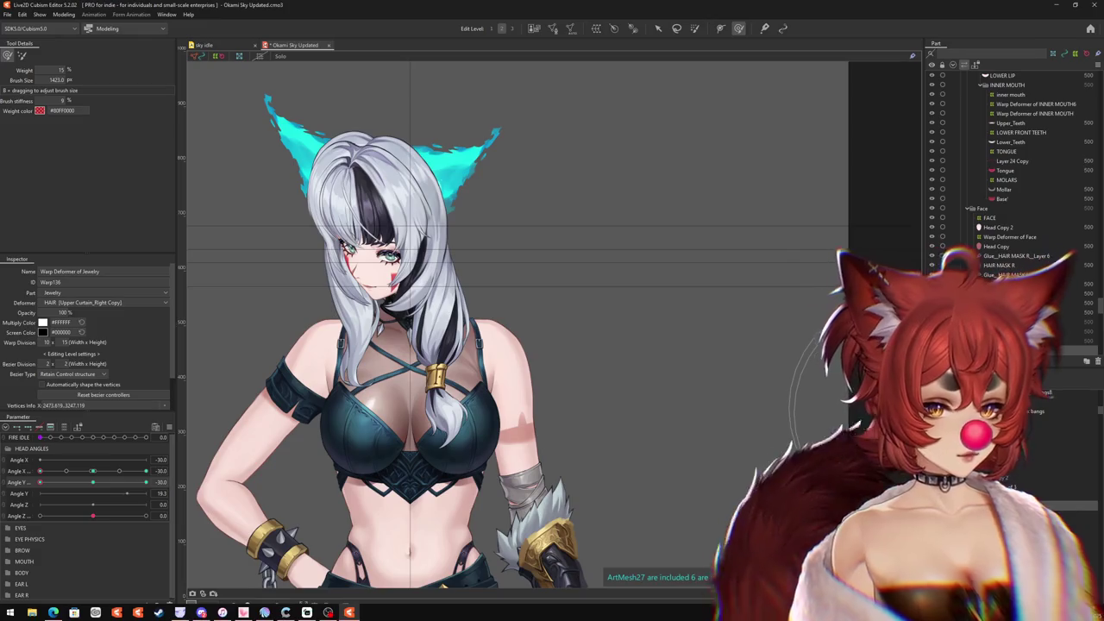
mouse_move(40, 483)
mouse_down()
mouse_move(92, 482)
mouse_move(360, 376)
mouse_up()
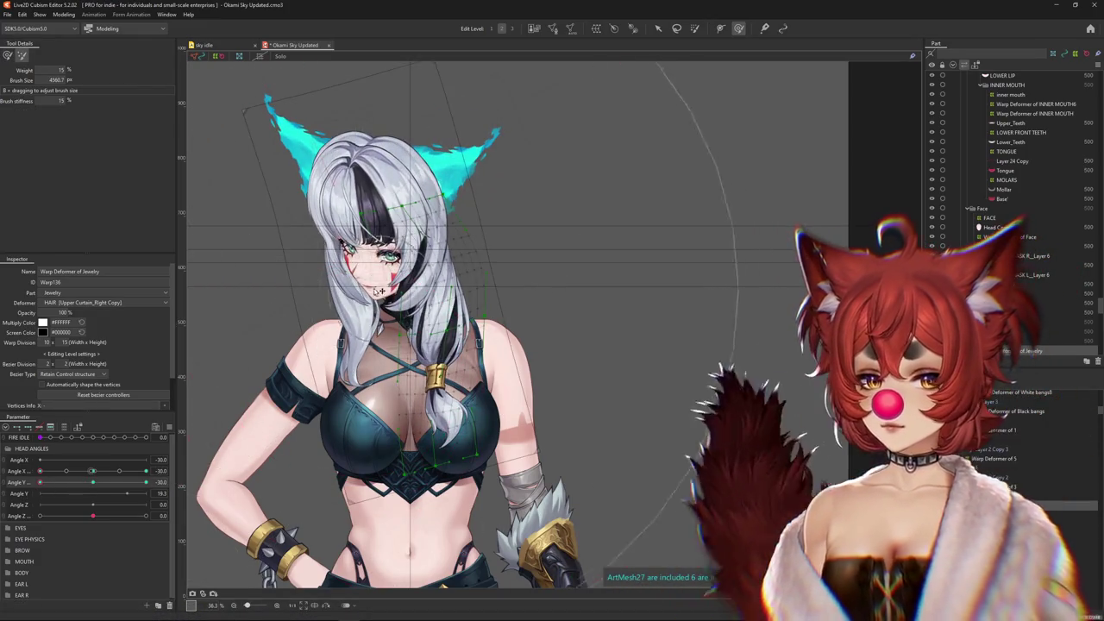
Switch to weighted freehand deformation and widen the area to reshape the hair at Angle X/Y -30
click(8, 56)
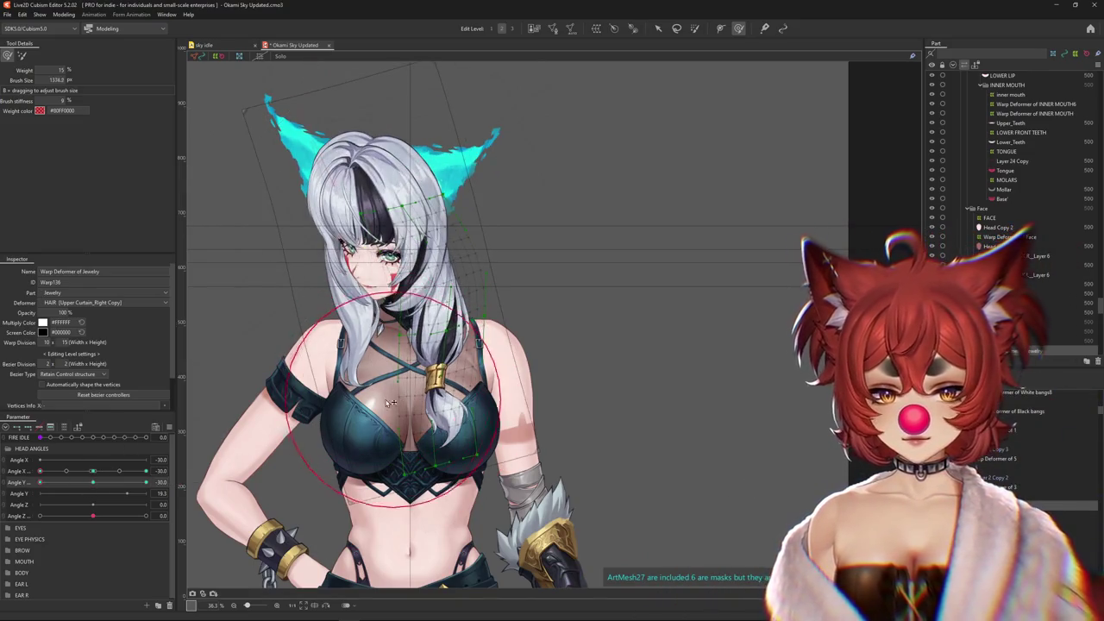
scroll(355, 373, up, 1)
scroll(417, 390, up, 1)
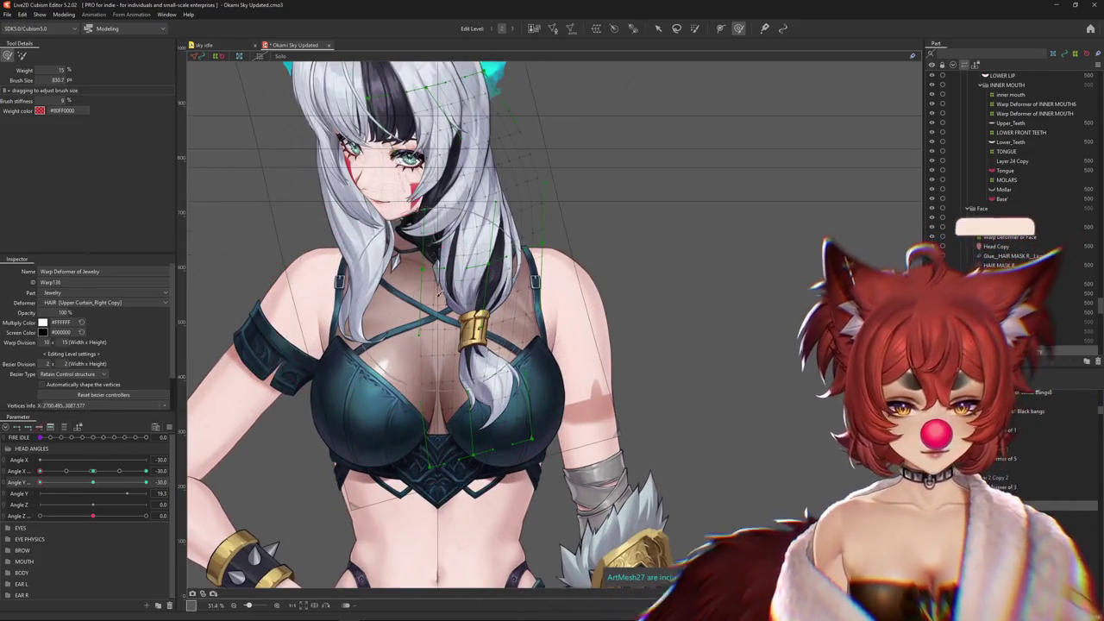
scroll(466, 302, up, 5)
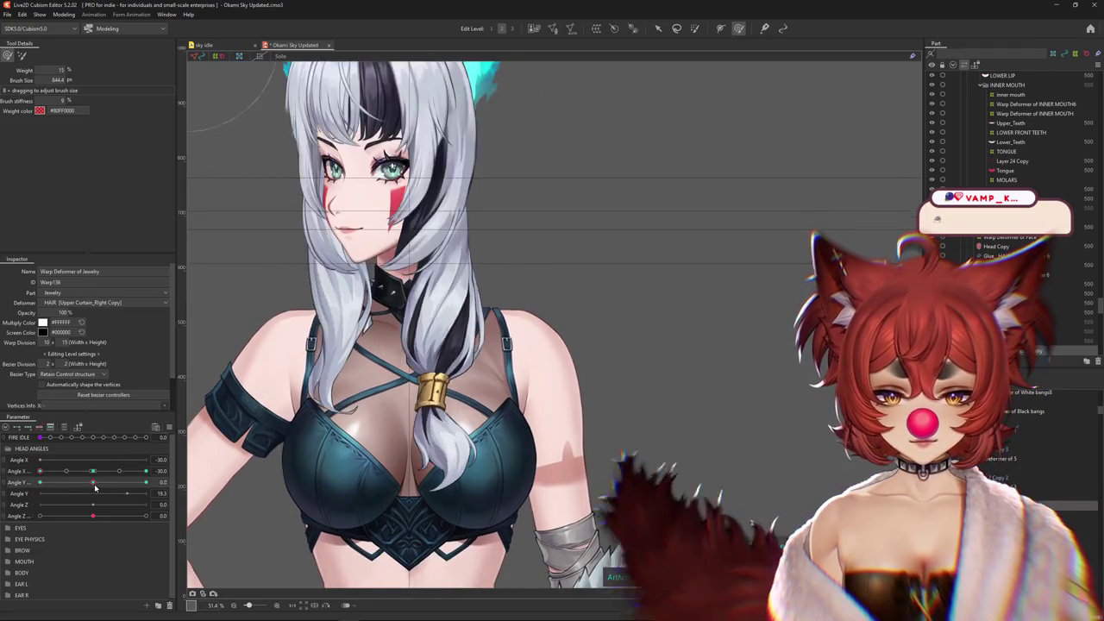
drag(577, 341, 552, 318)
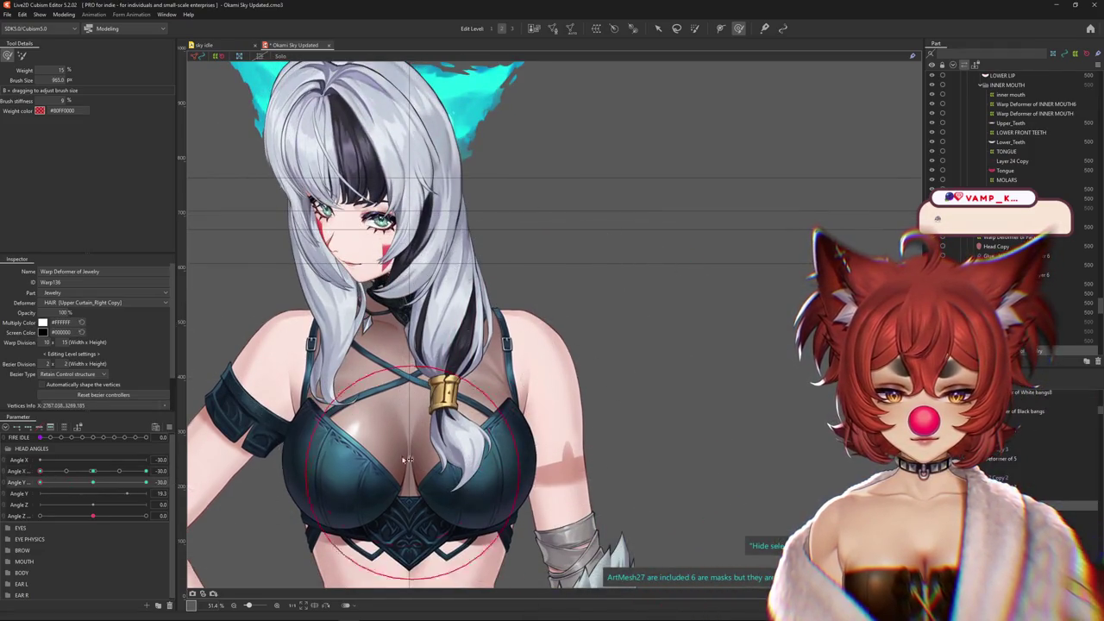
scroll(395, 393, down, 3)
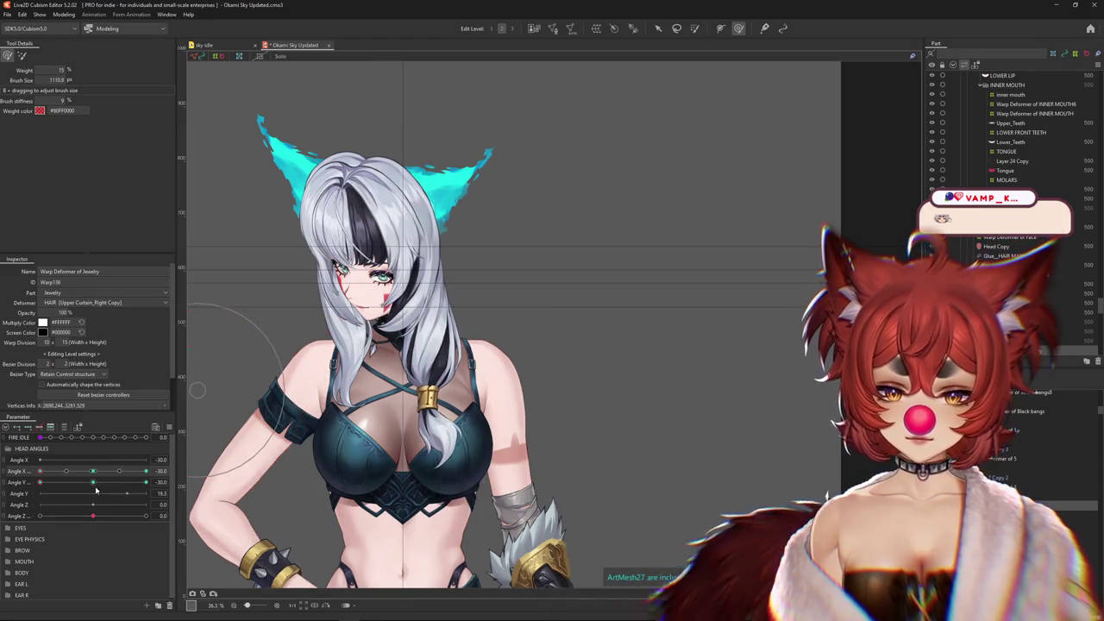
Reset Angle Y to 0 and fine-tune the deformation area size
mouse_move(47, 480)
mouse_down()
mouse_move(91, 485)
mouse_move(180, 444)
mouse_up()
drag(513, 377, 479, 390)
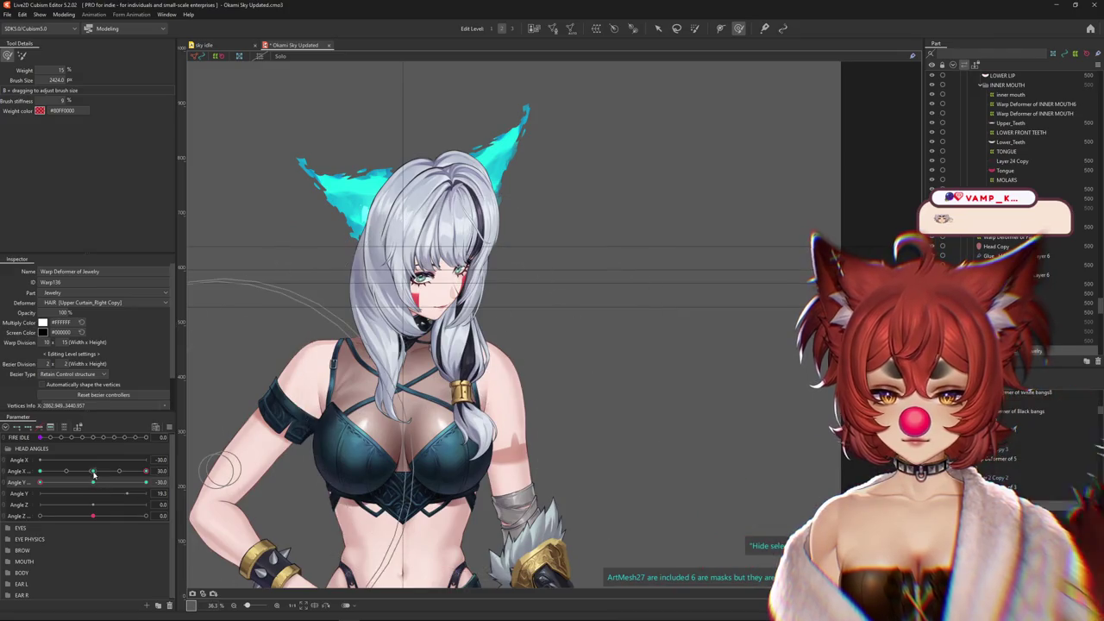
mouse_move(603, 362)
mouse_down()
mouse_move(561, 346)
mouse_move(488, 363)
mouse_up()
mouse_move(416, 379)
mouse_down()
mouse_move(540, 428)
mouse_move(511, 387)
mouse_up()
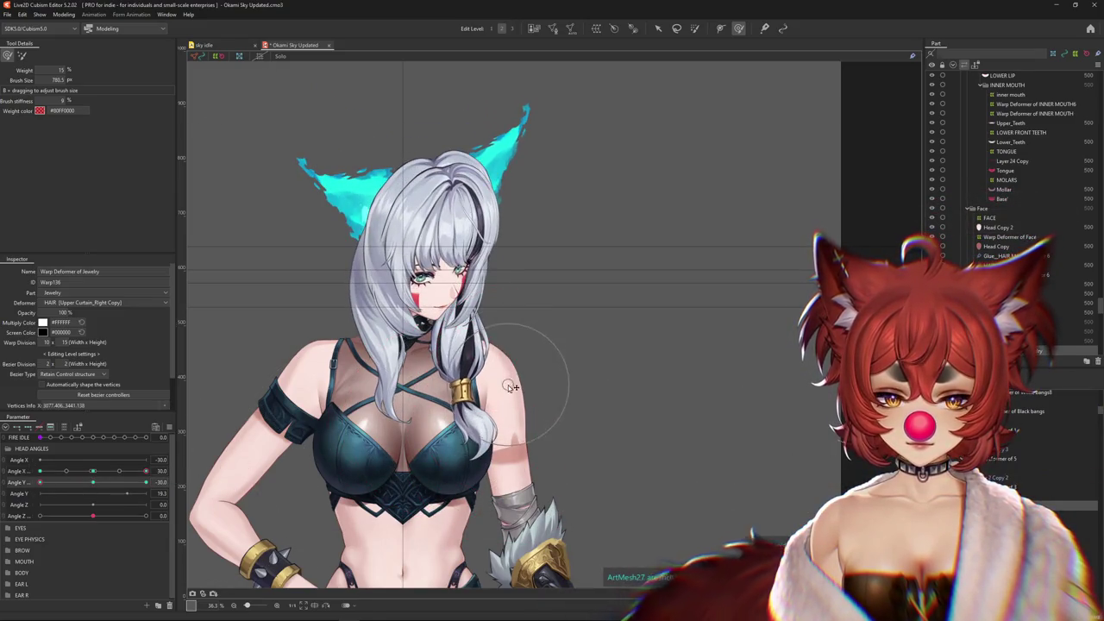
Turn the head to show the black streak and warp the head hair sideways over a wide area
drag(96, 470, 93, 470)
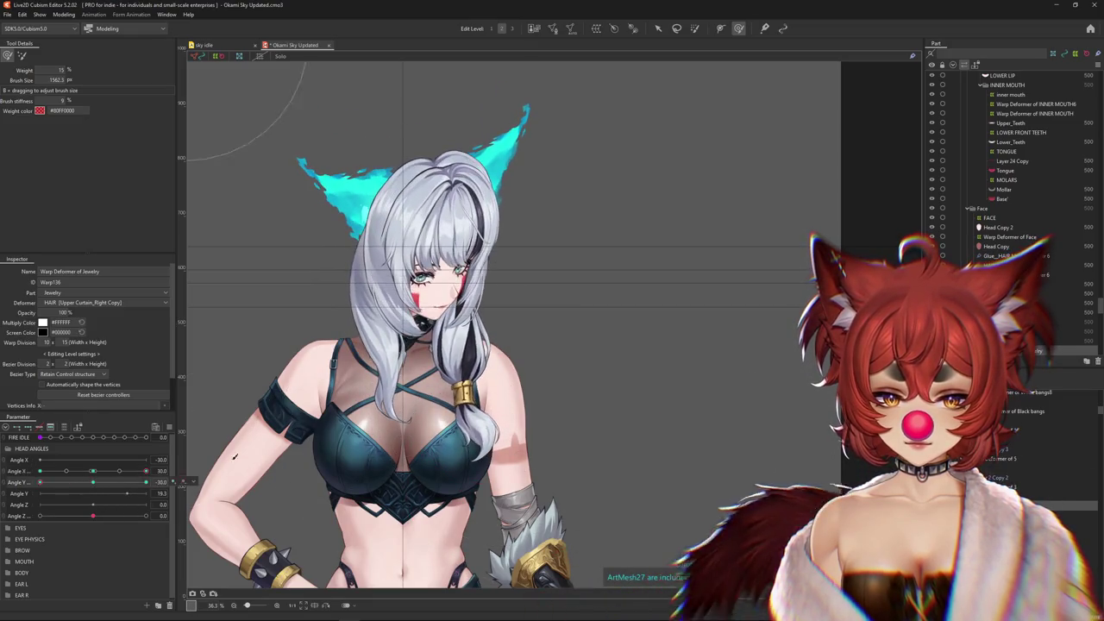
drag(92, 479, 2, 484)
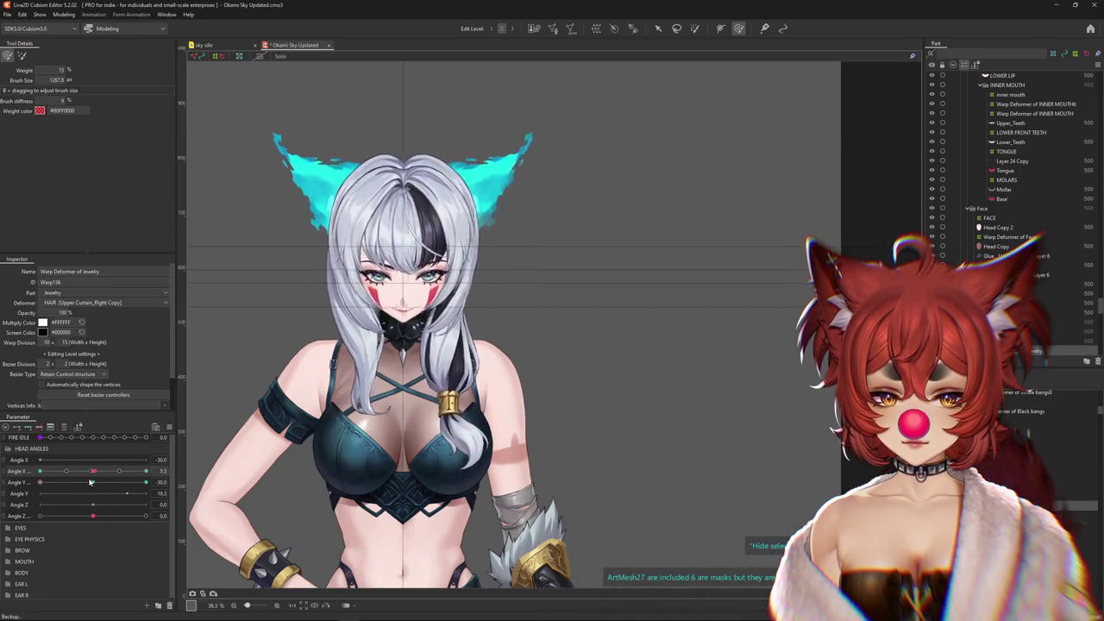
mouse_move(2, 483)
mouse_down()
mouse_move(95, 483)
mouse_move(26, 484)
mouse_up()
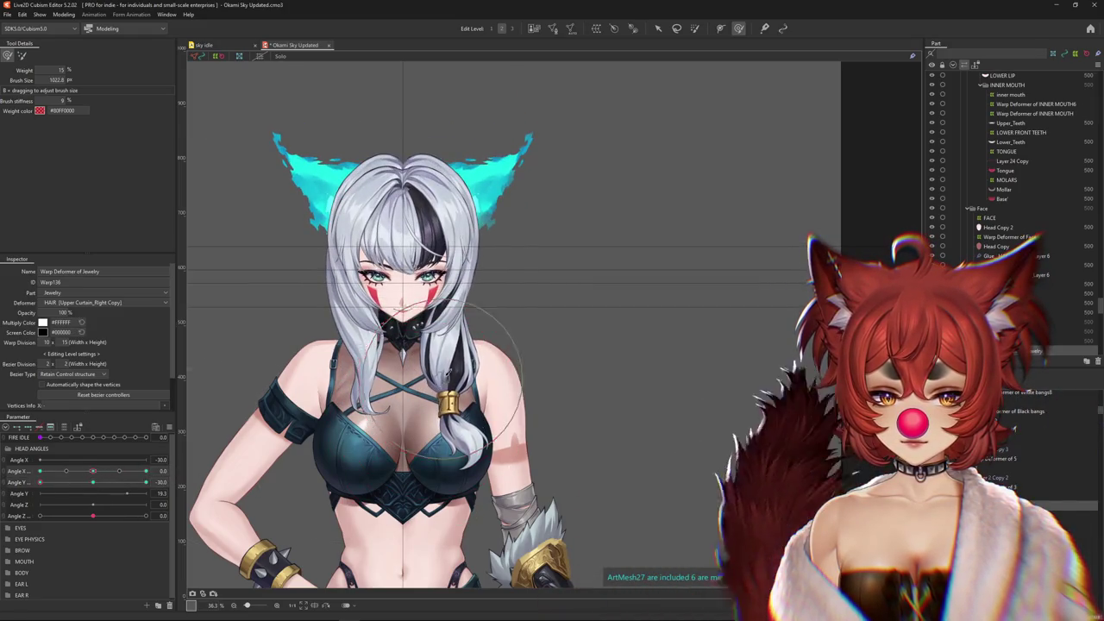
drag(324, 393, 409, 382)
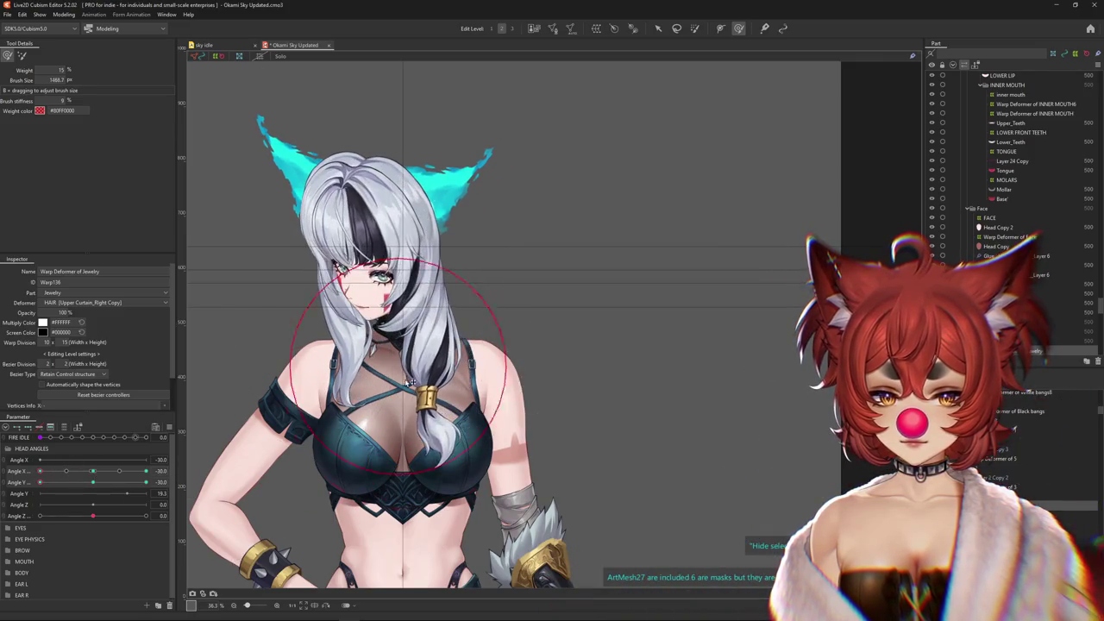
mouse_move(97, 477)
mouse_down()
mouse_move(14, 472)
mouse_move(95, 473)
mouse_up()
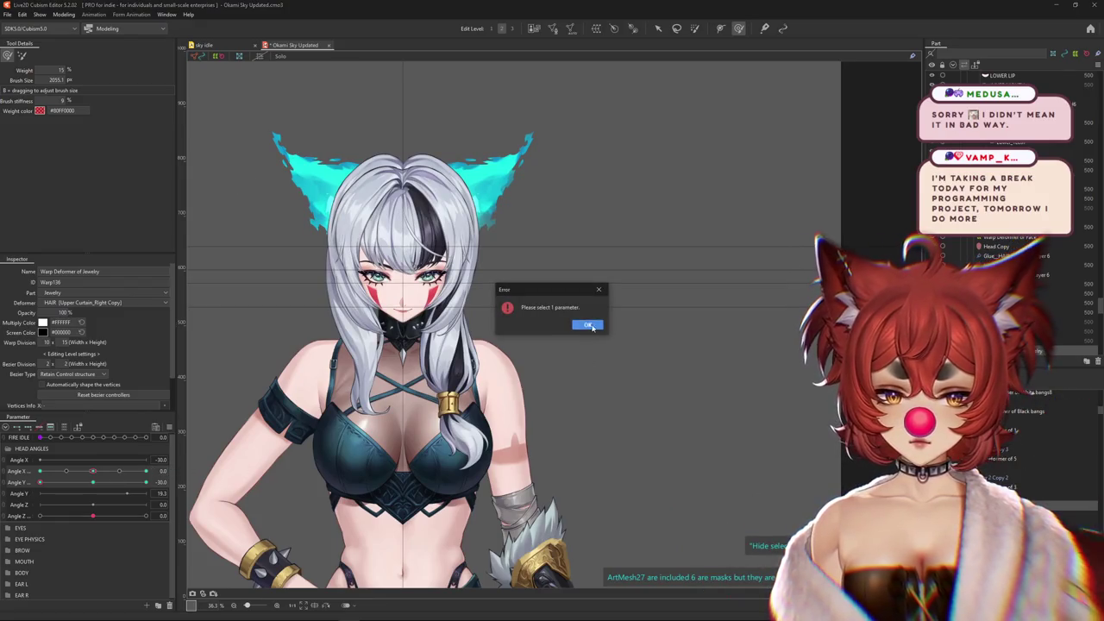
Dismiss the parameter error and touch up the jewelry warp at the Angle X keyforms with a larger brush
click(588, 325)
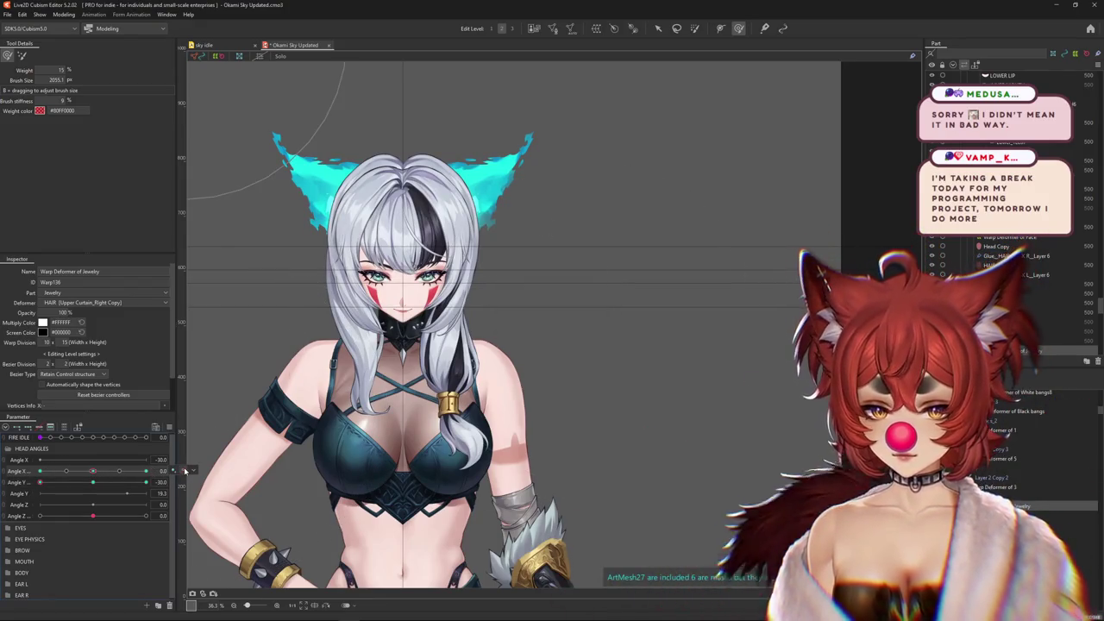
click(184, 471)
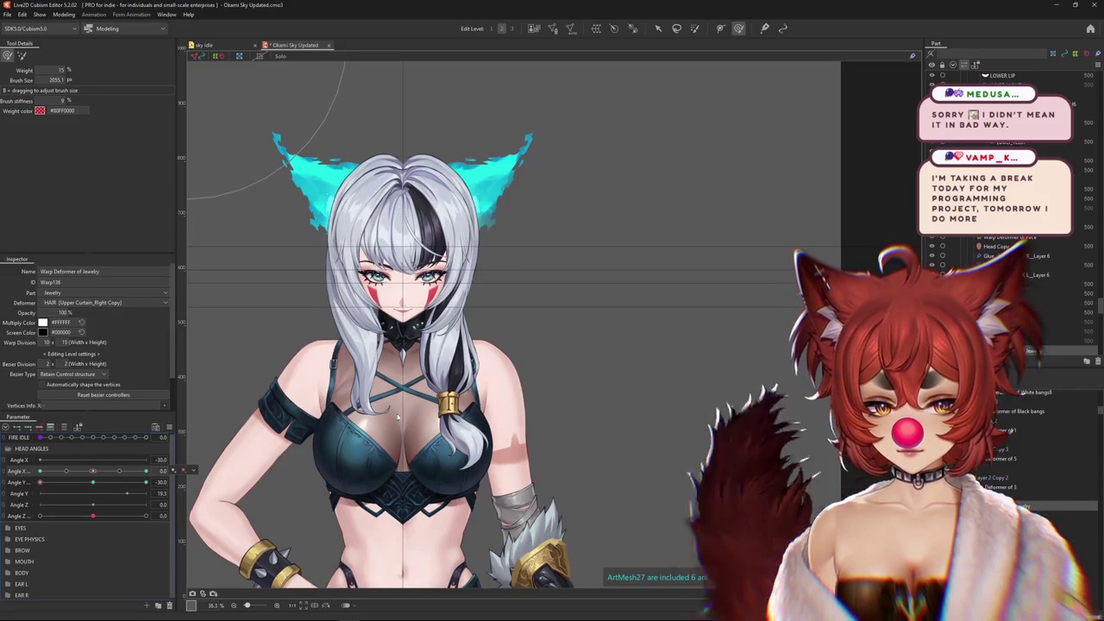
click(129, 471)
drag(129, 471, 93, 470)
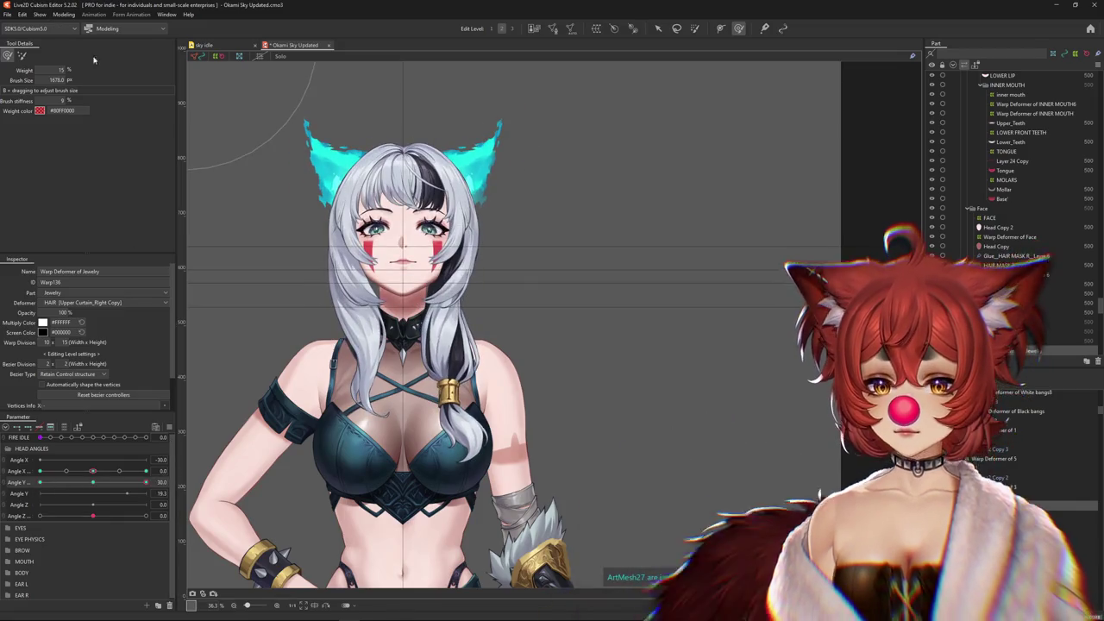
drag(474, 539, 258, 491)
drag(91, 475, 170, 478)
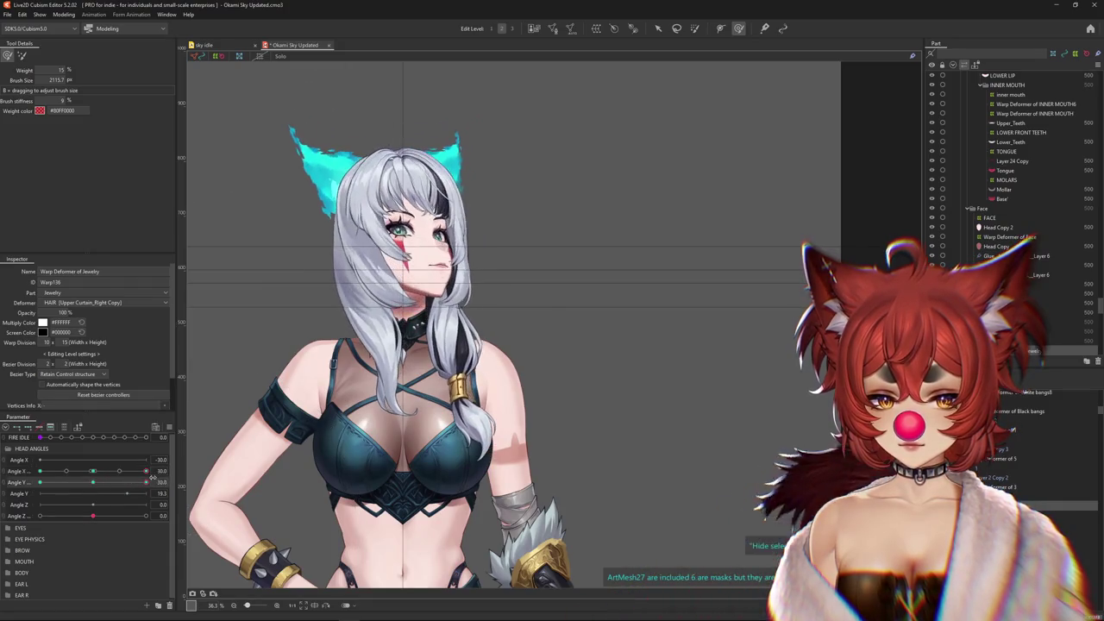
click(466, 401)
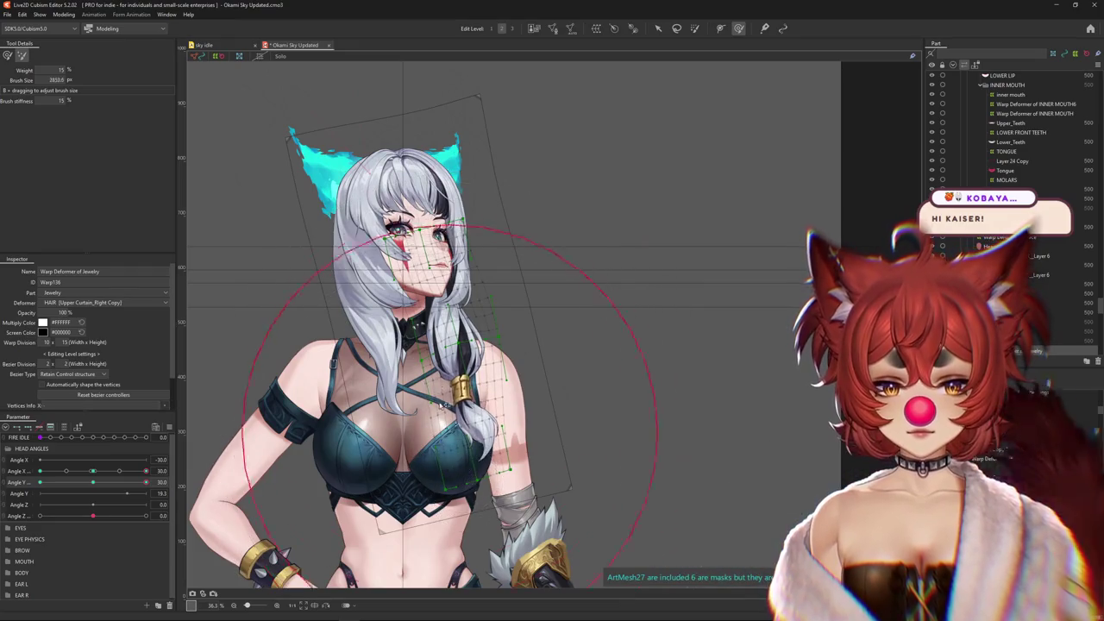
Return the head to neutral, check the Angle X options, and open Modeling > Physics Settings
mouse_move(126, 468)
mouse_down()
mouse_move(95, 472)
mouse_move(95, 483)
mouse_move(40, 483)
mouse_up()
drag(121, 490, 93, 483)
right_click(173, 471)
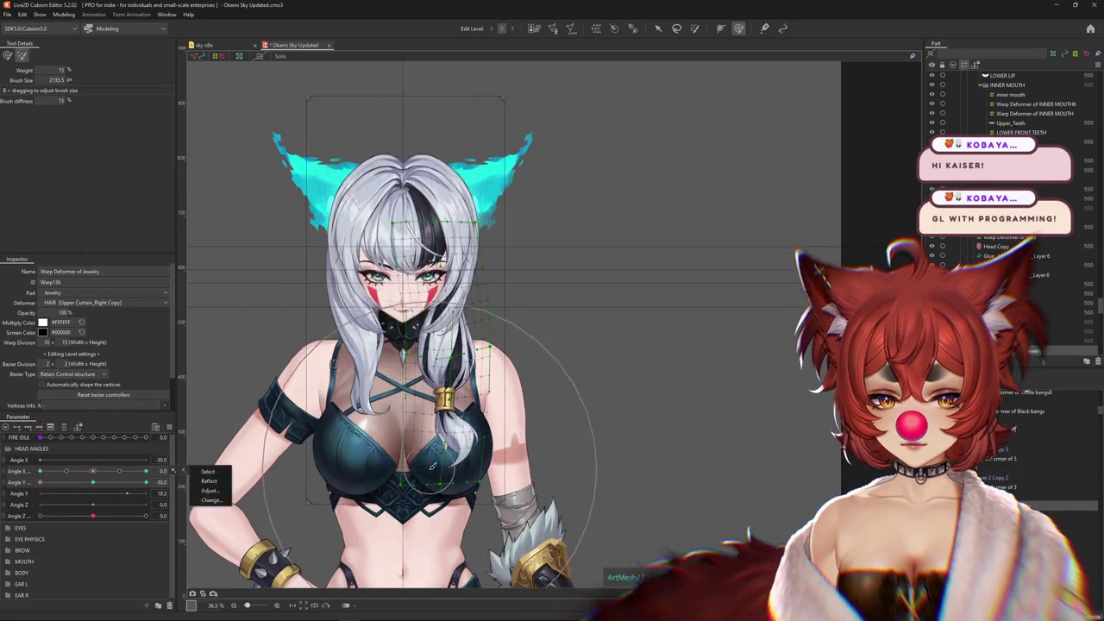
click(146, 471)
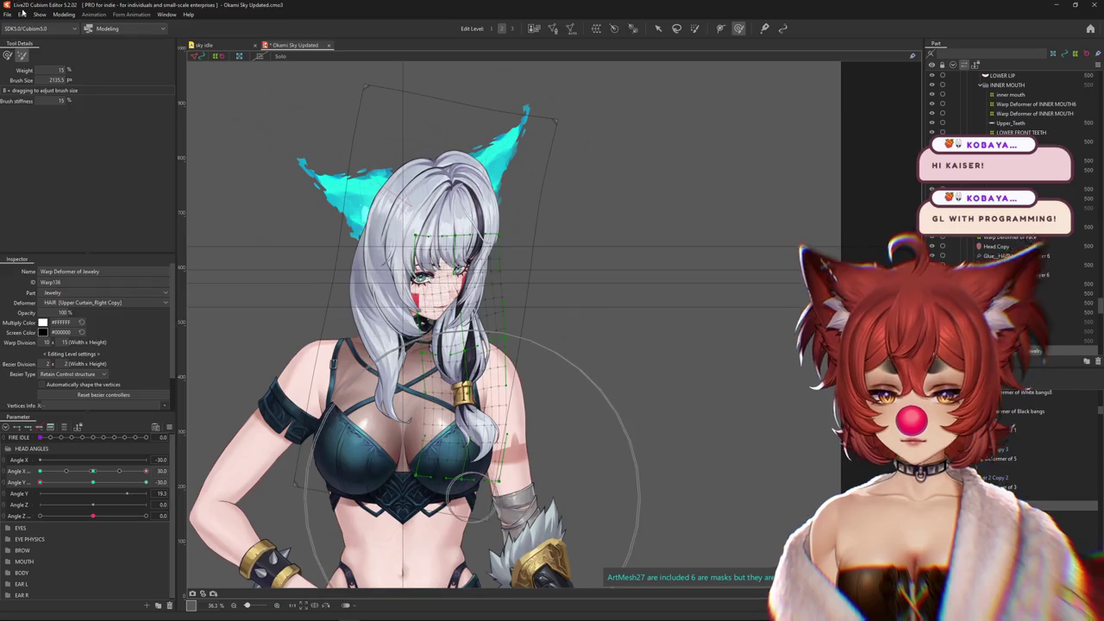
click(65, 15)
click(73, 207)
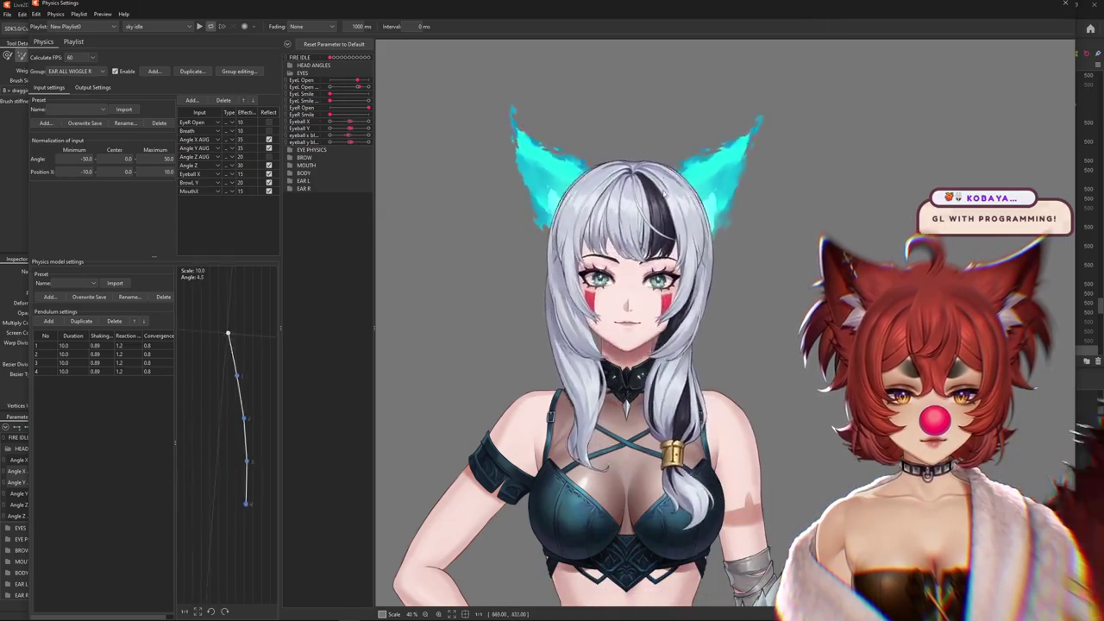
Zoom the physics preview, turn the preview head to test the ear sway, and close Physics Settings
scroll(646, 217, up, 5)
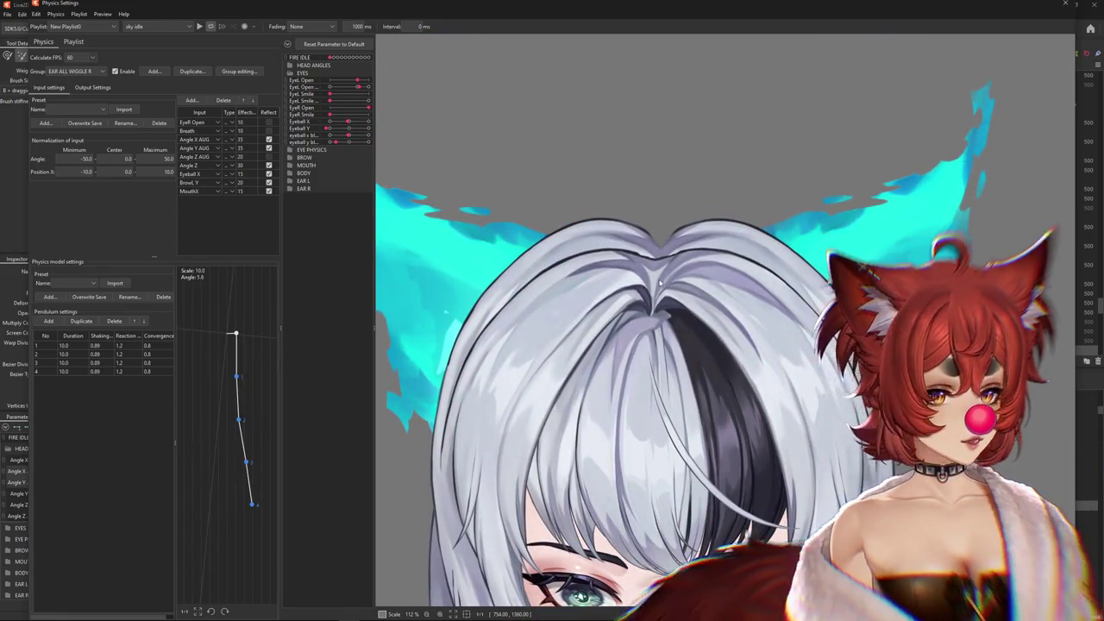
scroll(660, 282, down, 3)
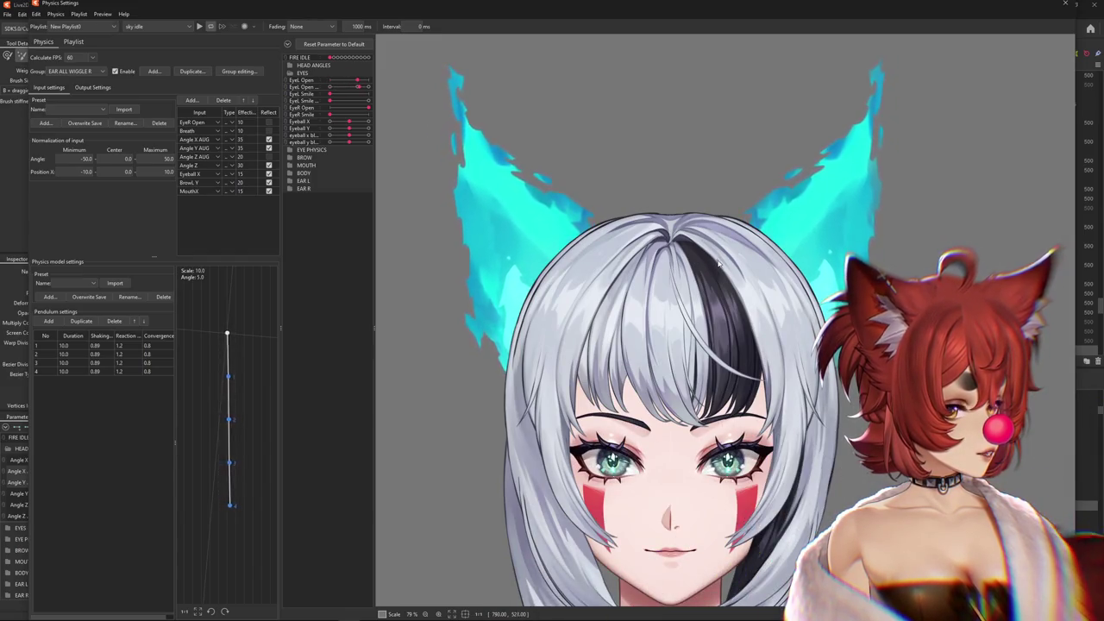
scroll(725, 276, down, 2)
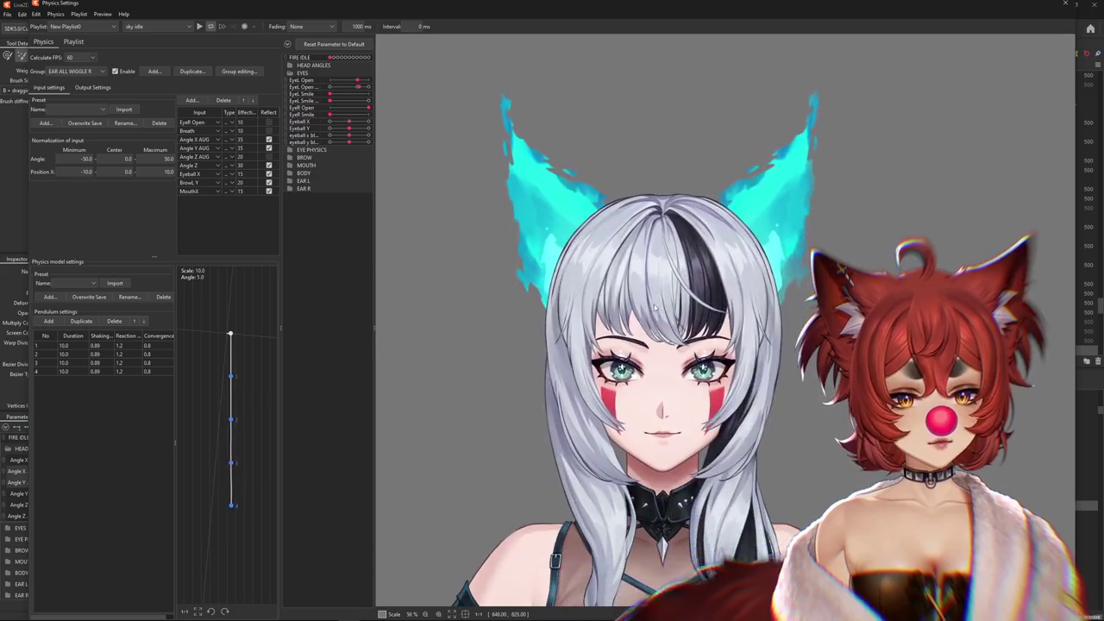
drag(655, 392, 422, 349)
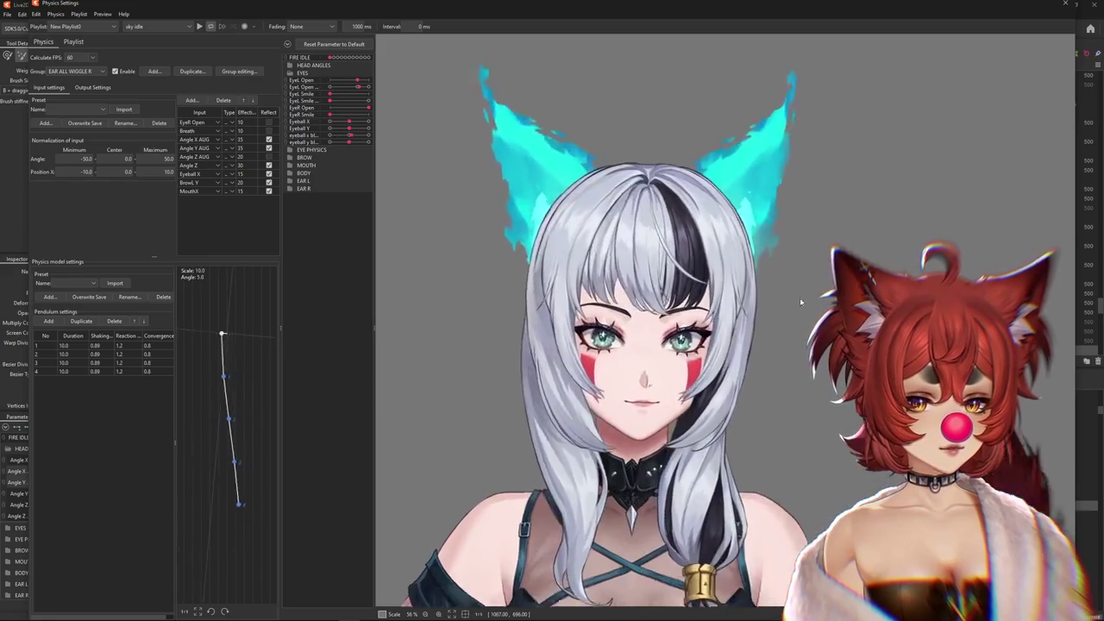
scroll(800, 297, down, 3)
click(1067, 5)
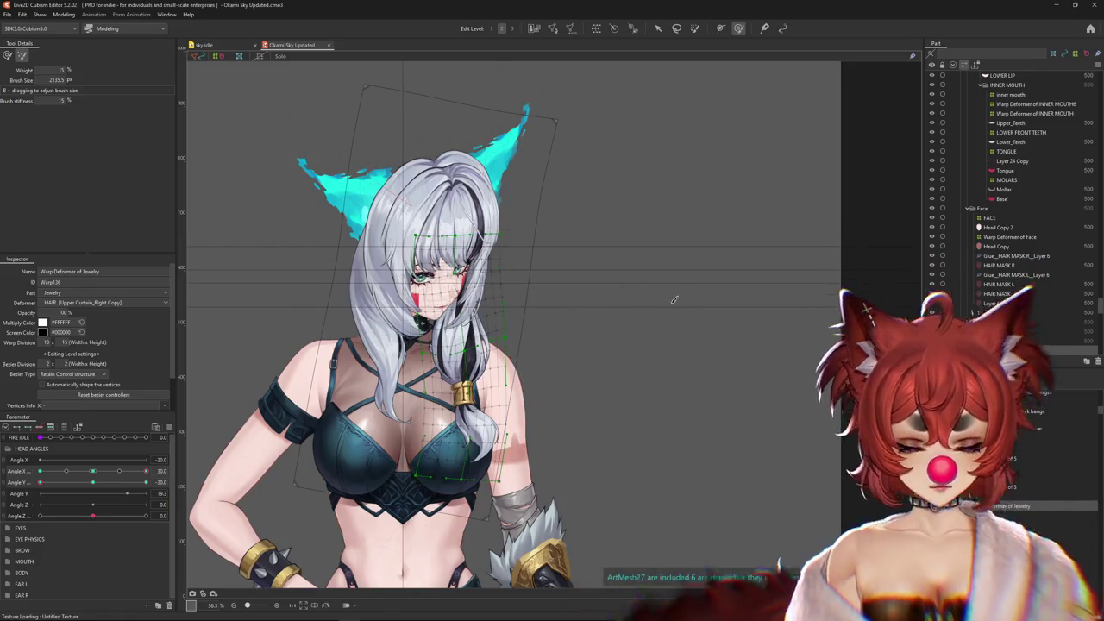
Pose the head at Angle Y AUG -30 and Angle X AUG 30, checking the deformation
scroll(512, 311, down, 5)
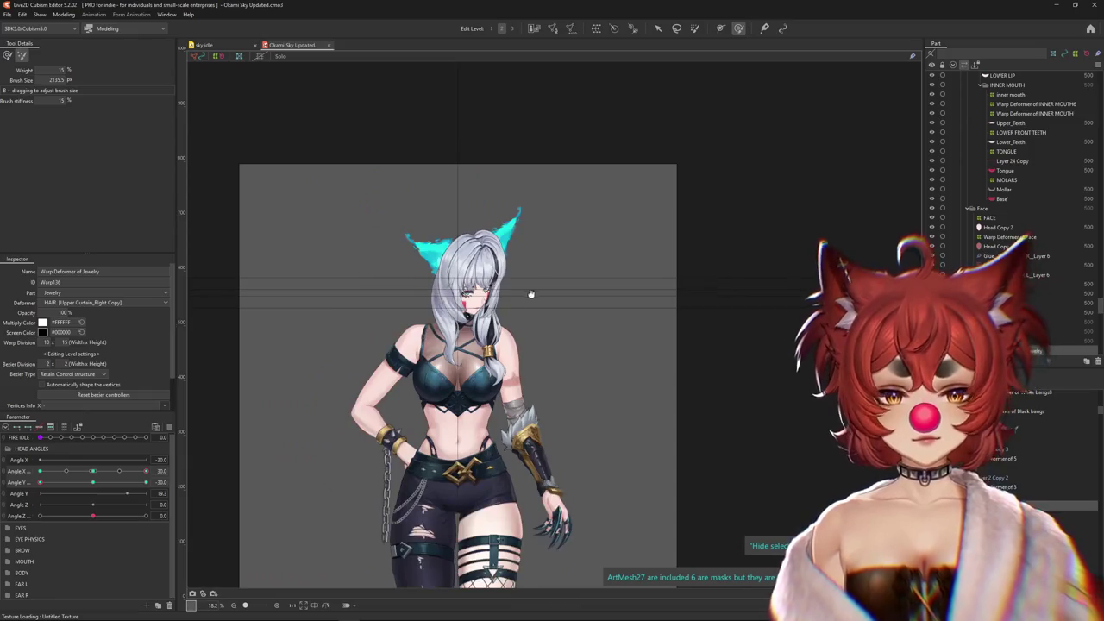
click(40, 482)
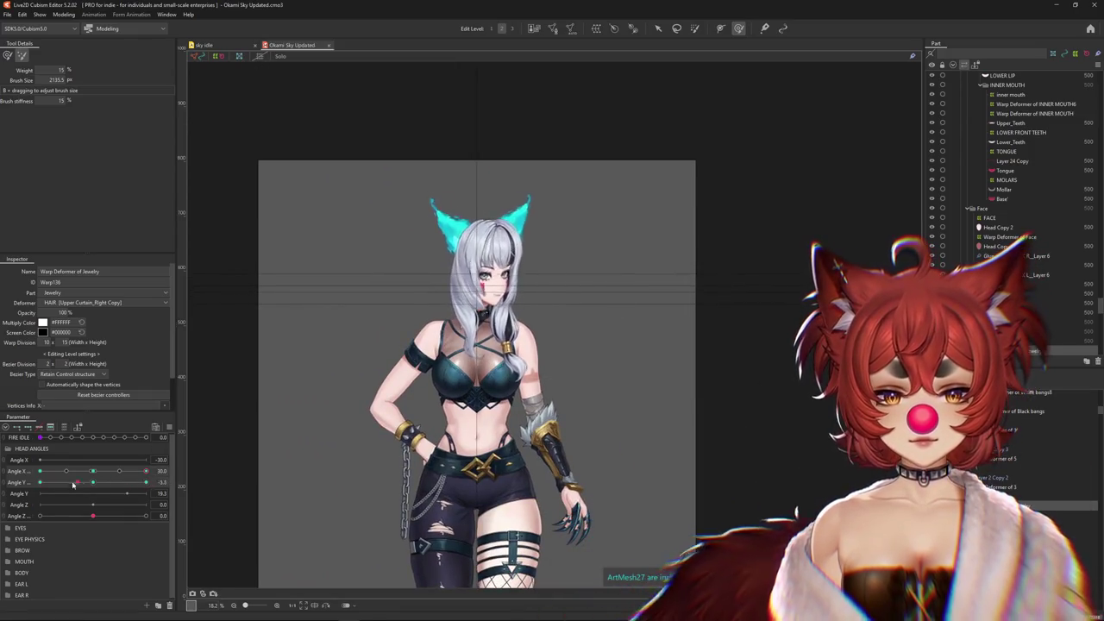
scroll(429, 362, up, 2)
drag(429, 362, 352, 407)
mouse_move(123, 475)
mouse_down()
mouse_move(77, 481)
mouse_move(94, 482)
mouse_up()
Zoom to the face and select the Bangs_1 mesh from the right-click object list
scroll(481, 344, up, 2)
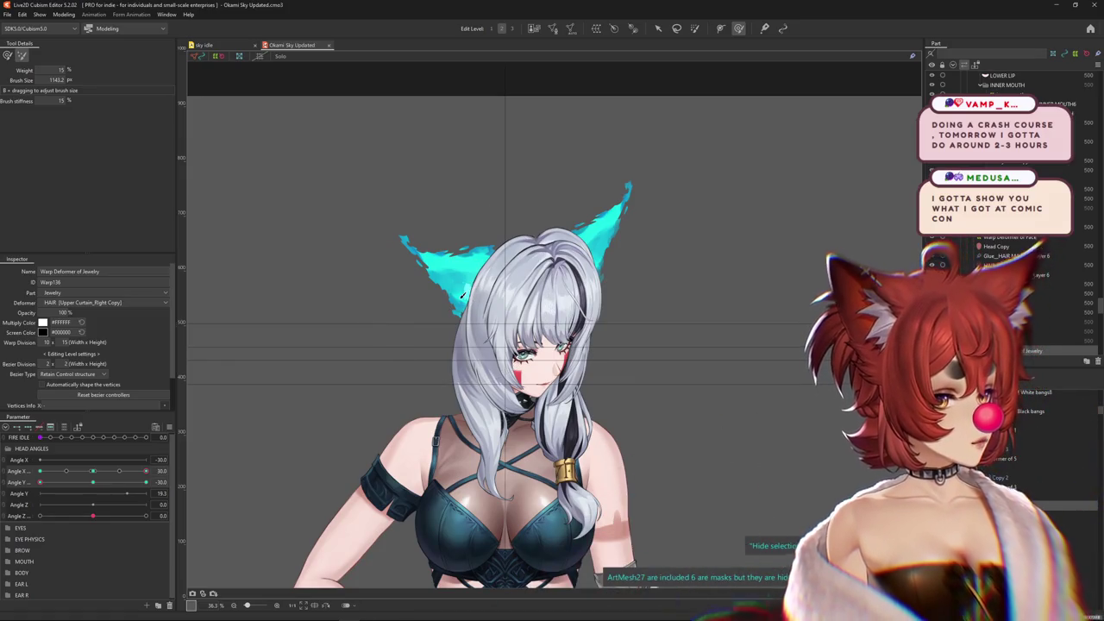
scroll(483, 300, up, 2)
scroll(500, 304, up, 1)
scroll(518, 307, up, 3)
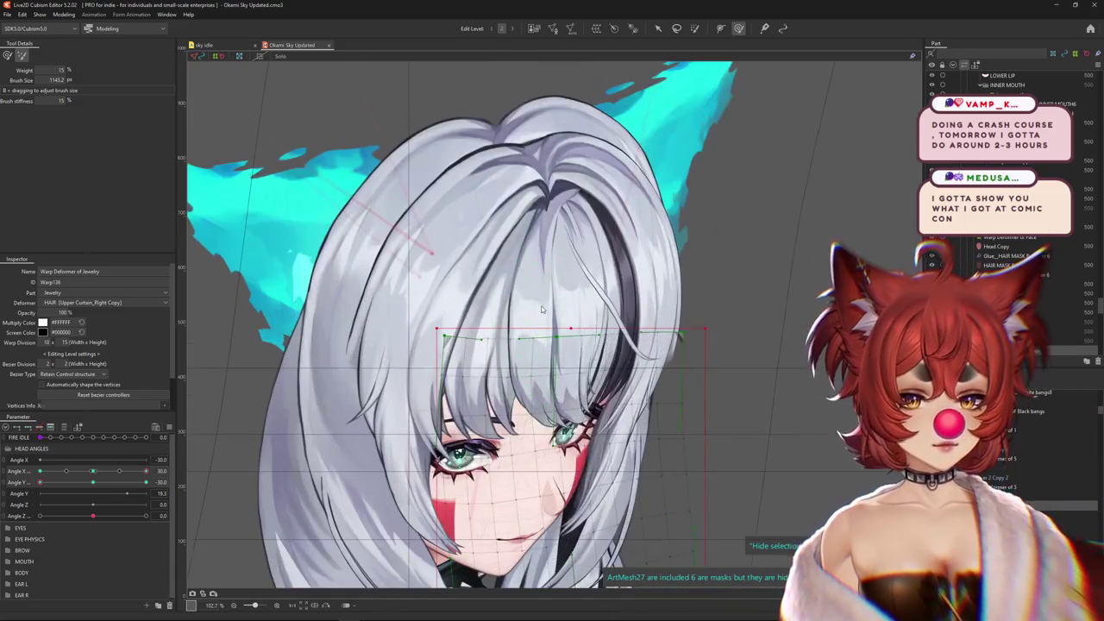
right_click(529, 310)
key(Escape)
right_click(518, 318)
click(574, 336)
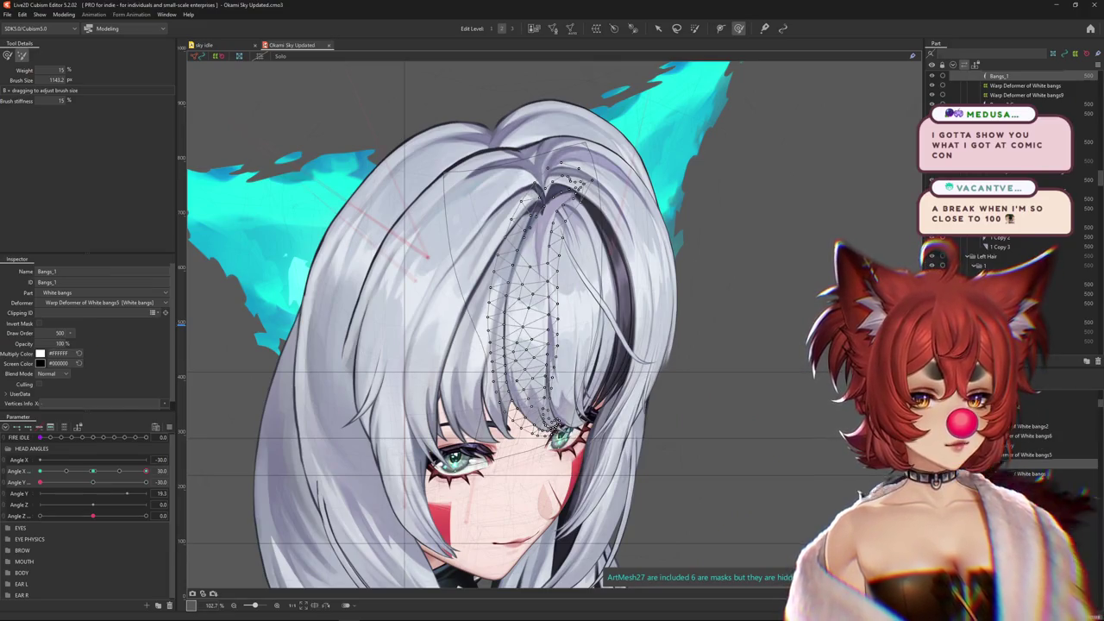
Select the BANGS warp deformer, shrink the deform brush, and warp the bangs' left side
scroll(483, 362, down, 2)
click(389, 465)
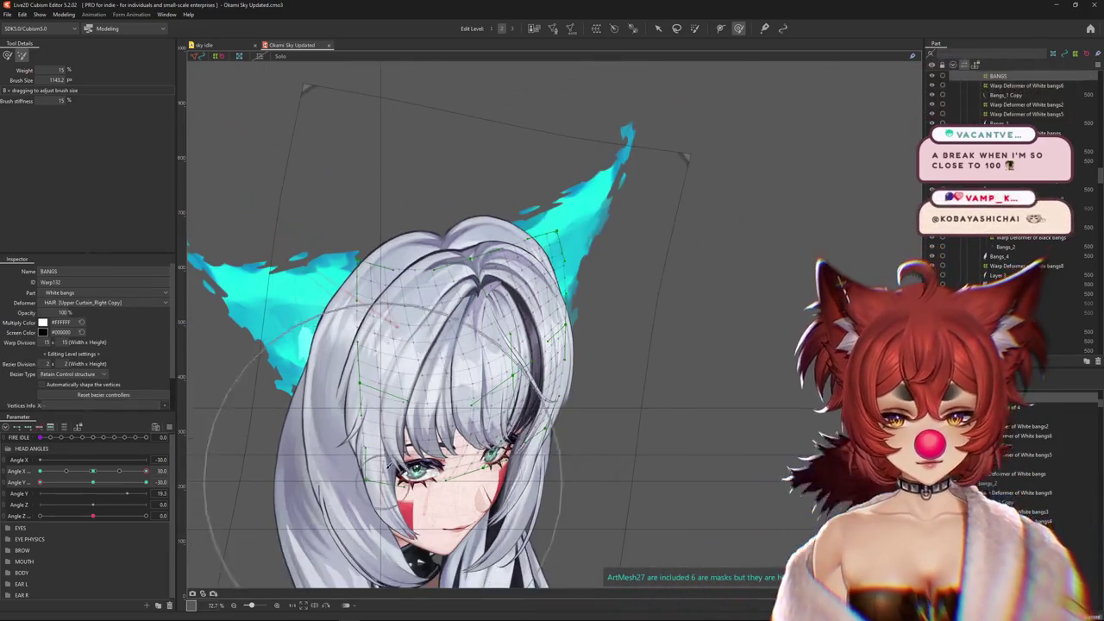
drag(382, 466, 531, 440)
drag(146, 471, 181, 470)
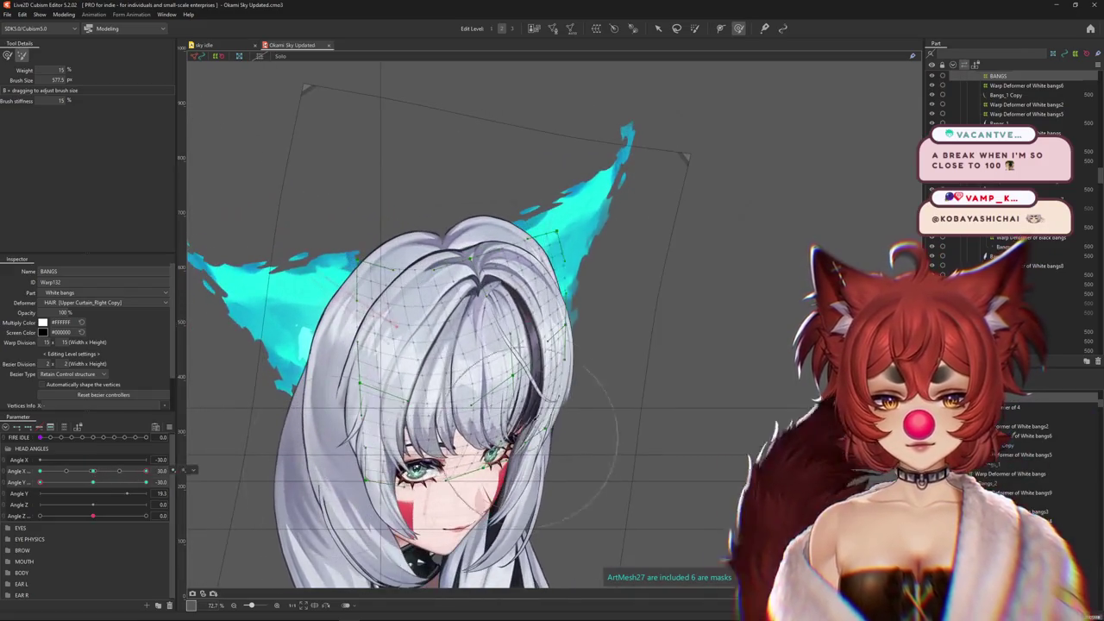
drag(492, 382, 226, 296)
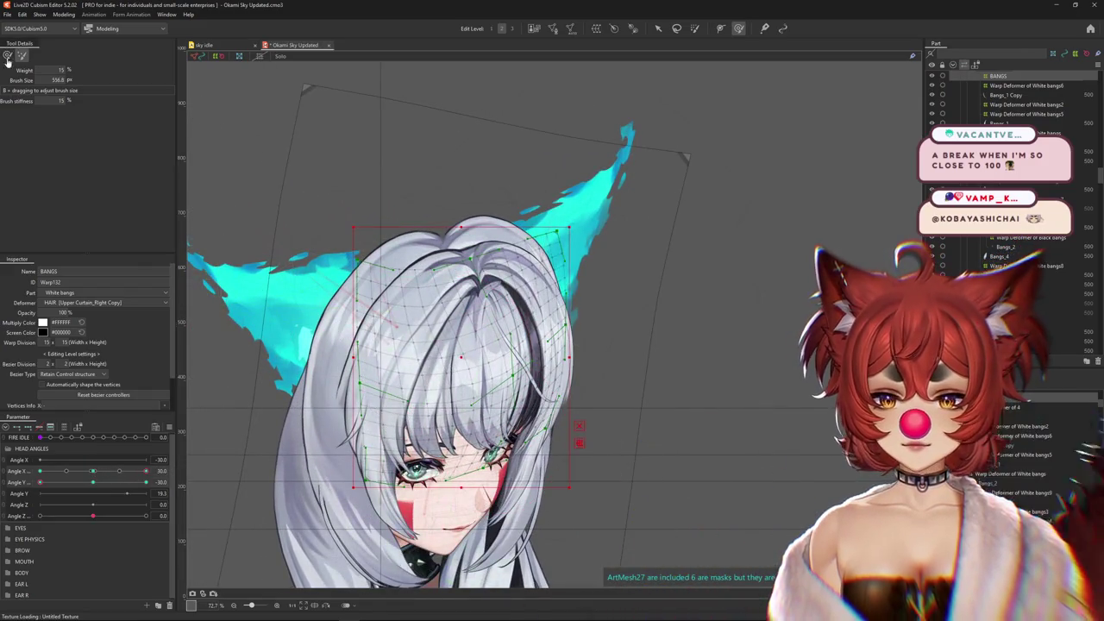
drag(135, 516, 92, 516)
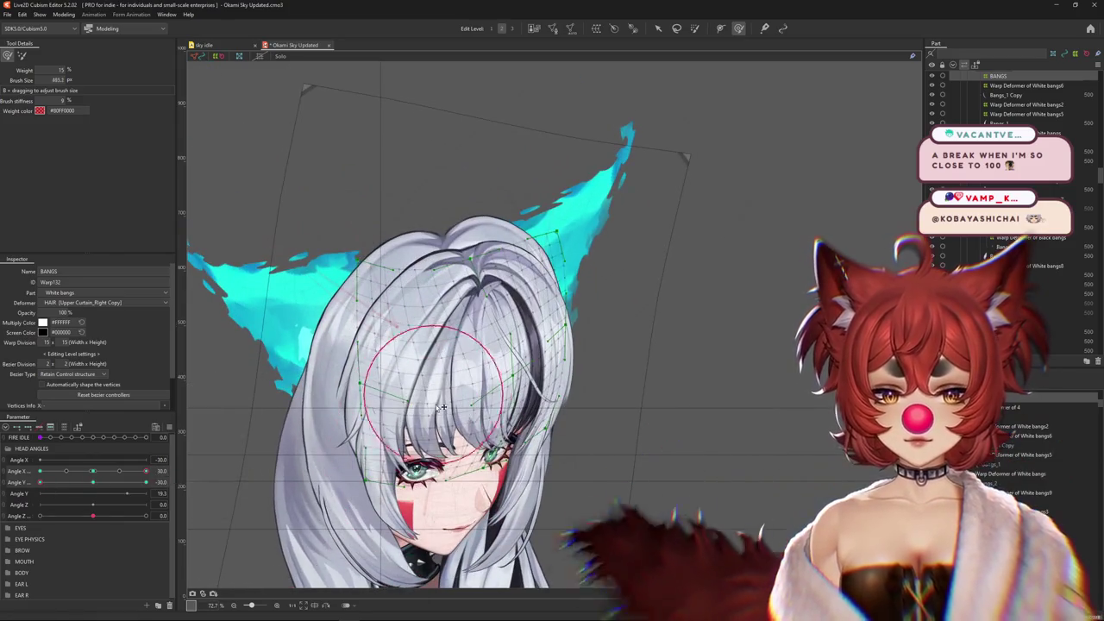
Push the bangs upward, fine-tune their shape, then sweep Angle X to check
drag(454, 386, 443, 334)
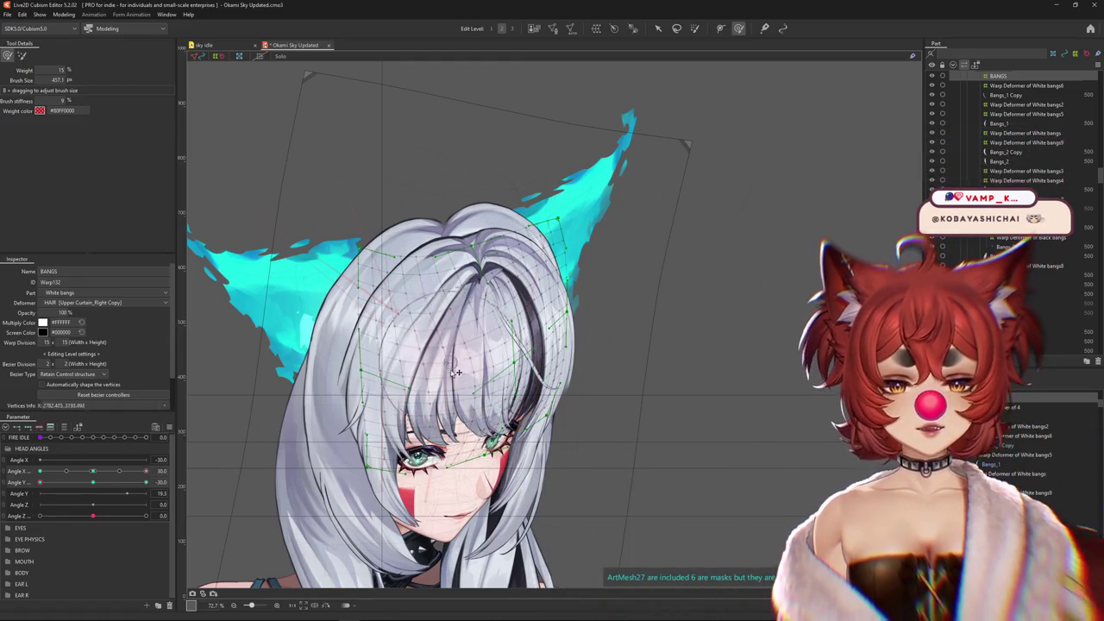
mouse_move(489, 348)
mouse_down()
mouse_move(505, 319)
mouse_move(467, 345)
mouse_up()
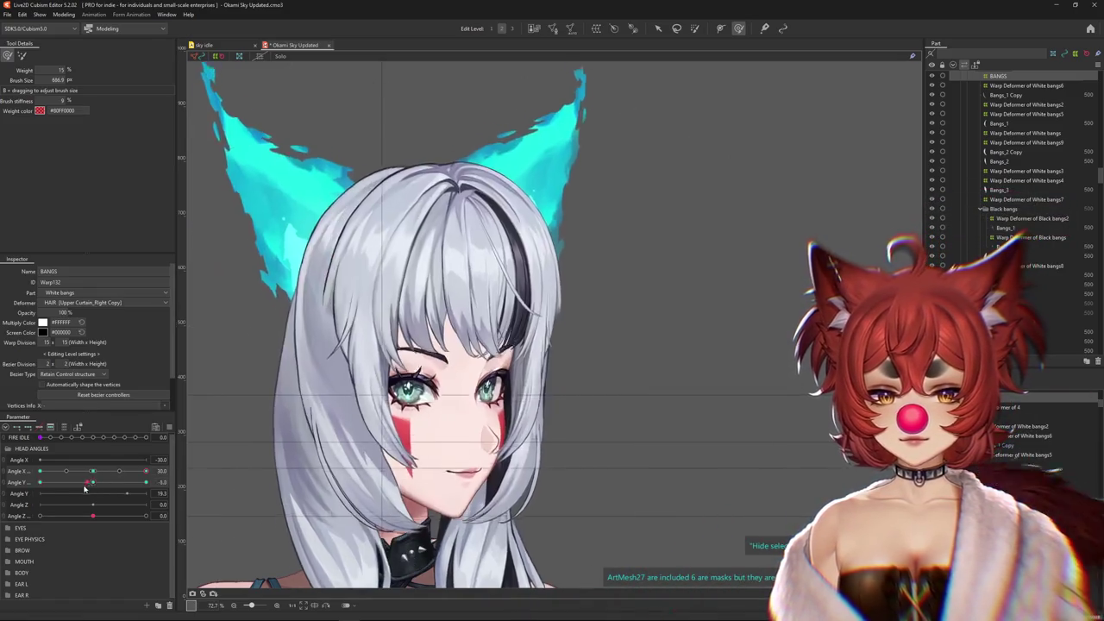
drag(397, 331, 424, 329)
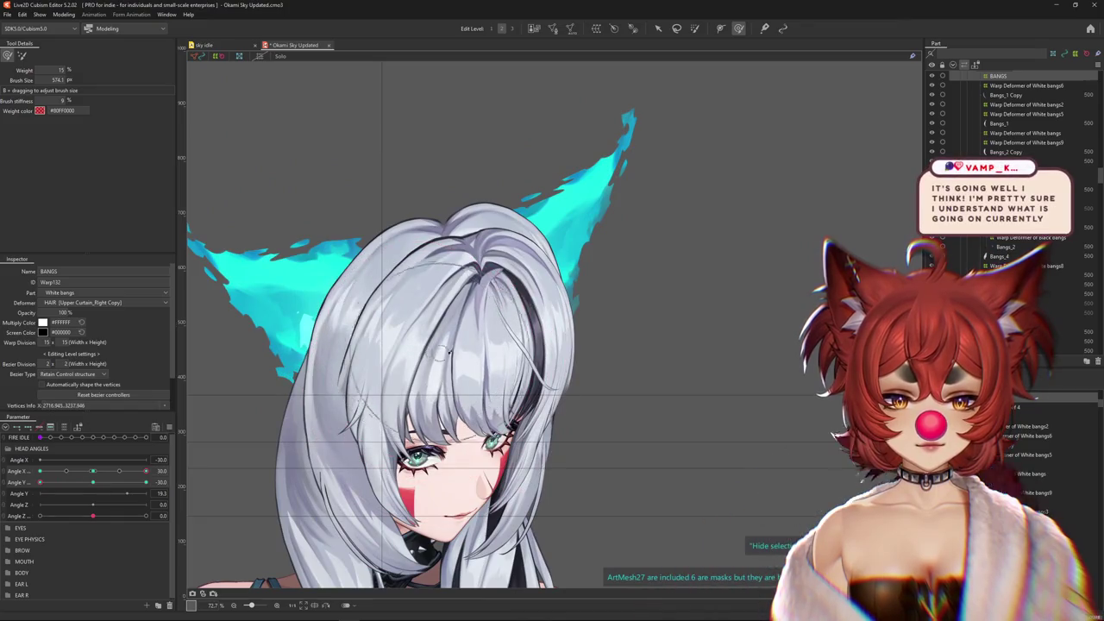
drag(458, 363, 475, 367)
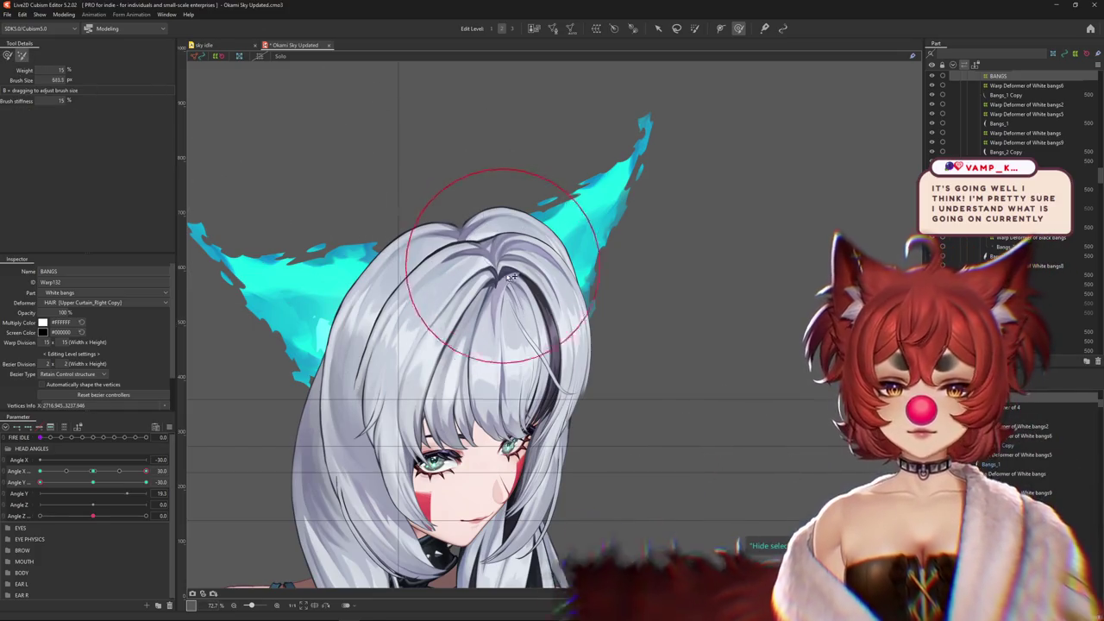
drag(487, 242, 551, 250)
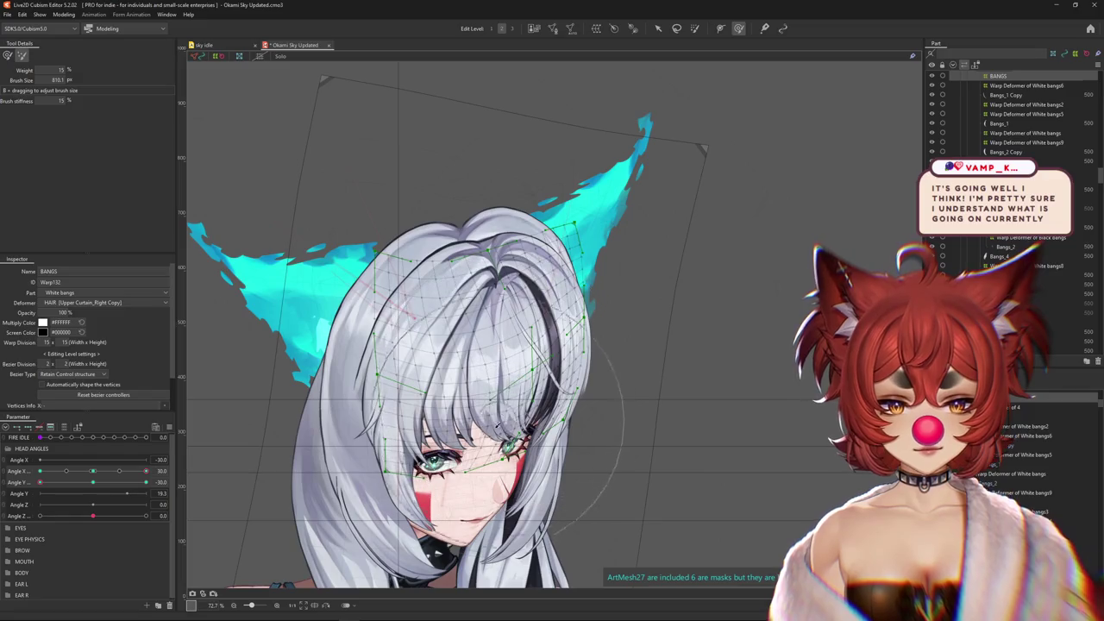
scroll(431, 336, down, 1)
drag(87, 477, 91, 474)
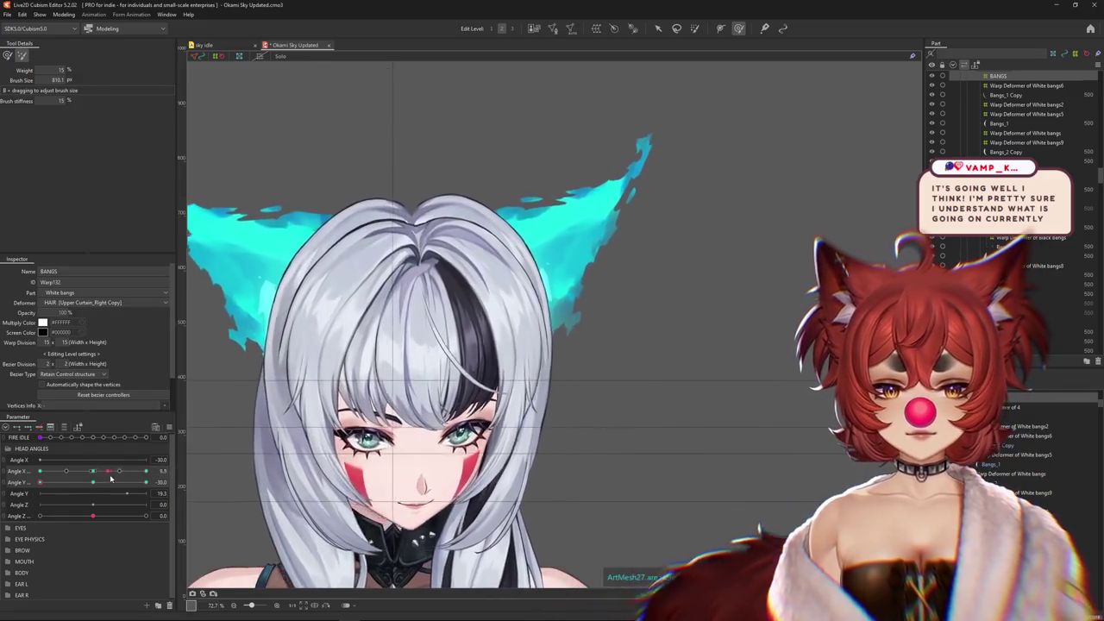